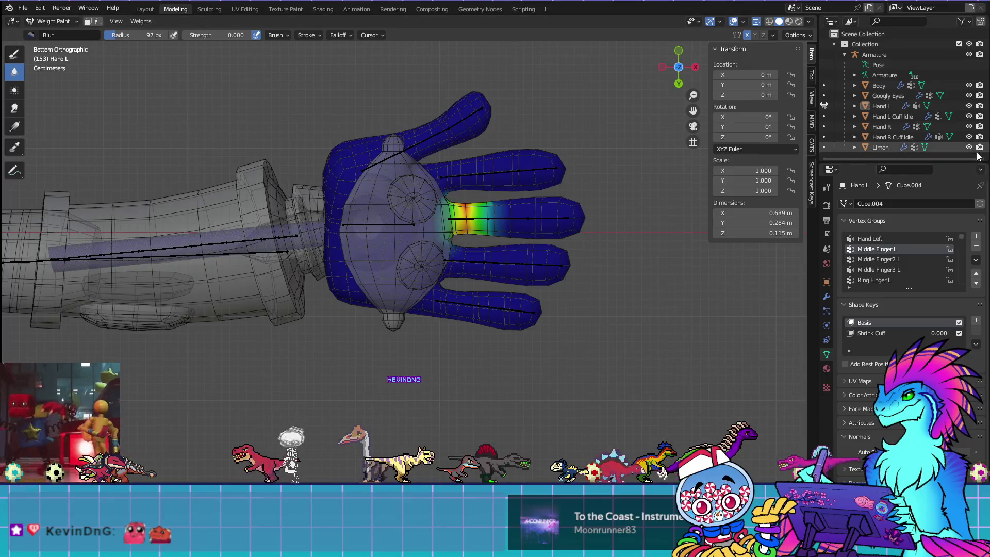
Step: Hide the palm disc and remove stray vertices outside the middle finger from Middle Finger2 L
key(Tab)
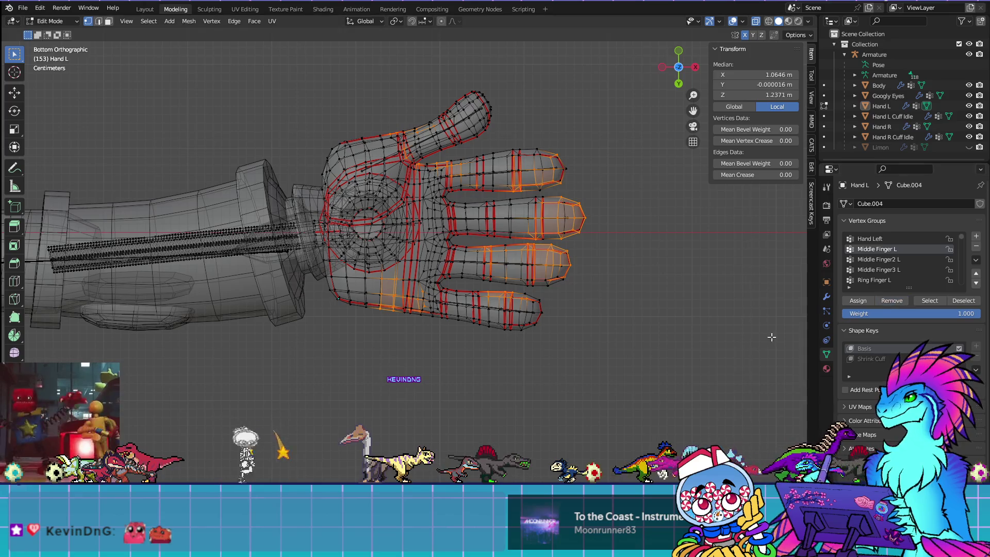
click(788, 331)
click(914, 259)
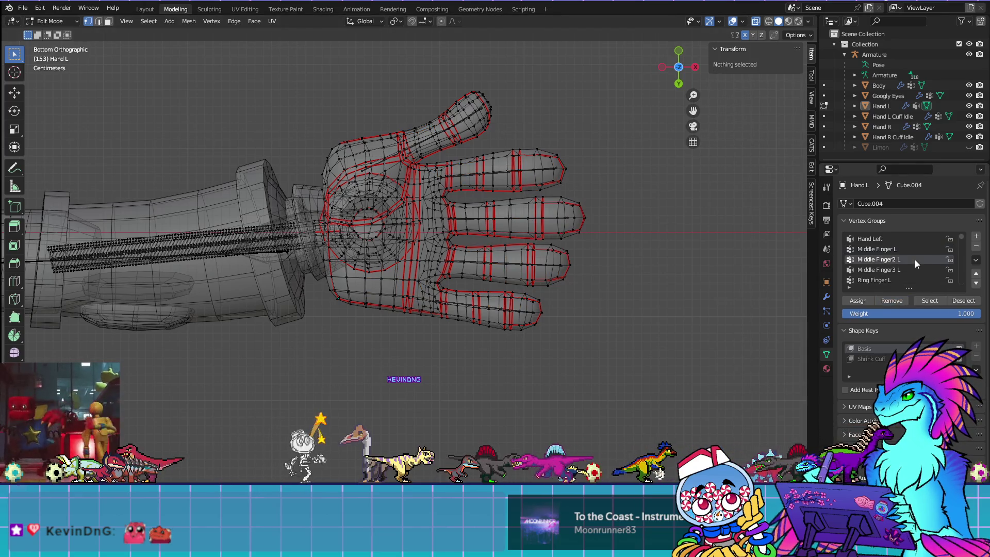
click(931, 300)
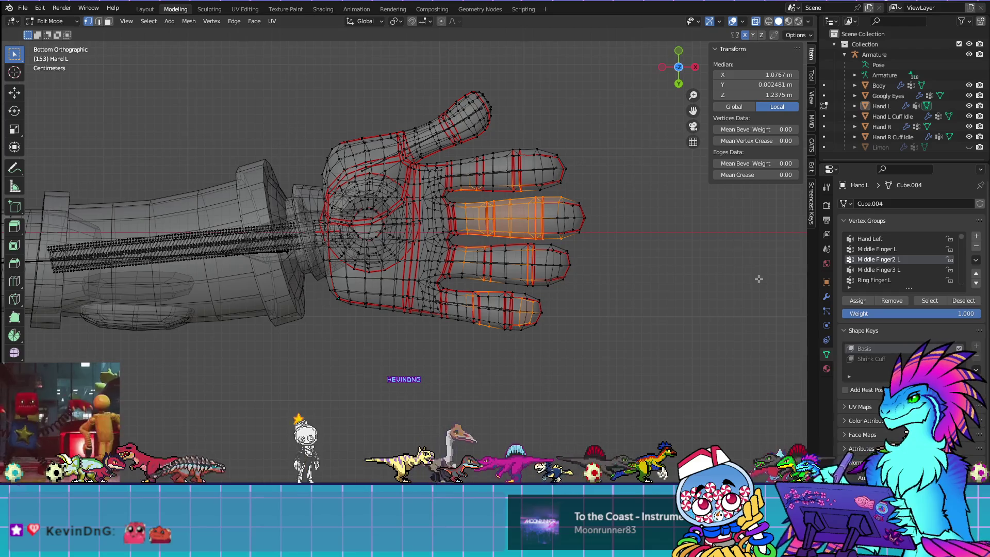
key(ctrl+Tab)
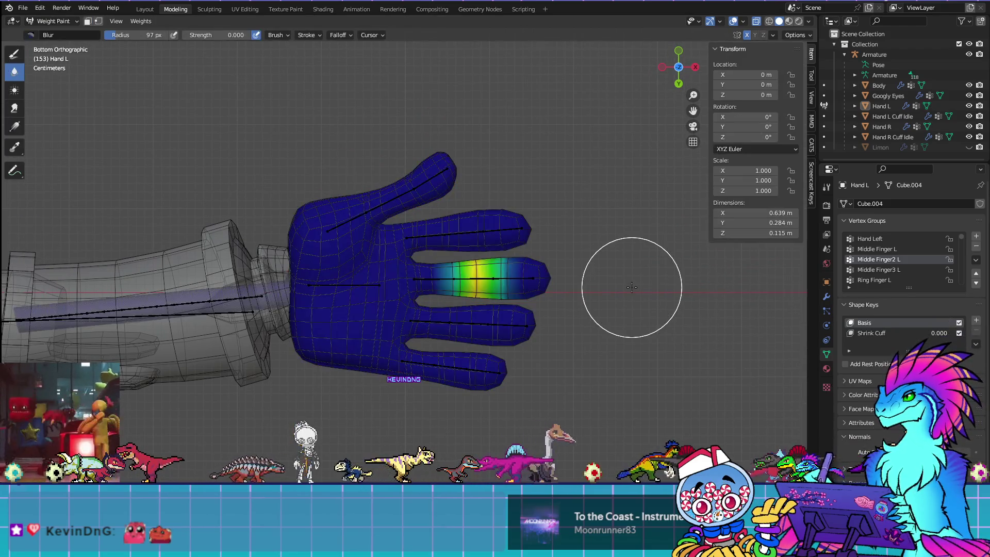
key(Tab)
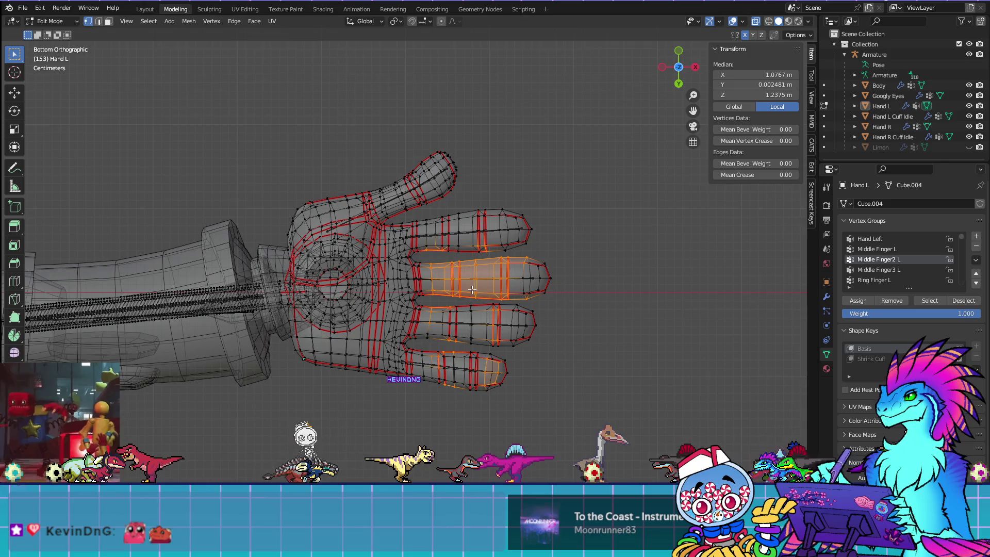
key(c)
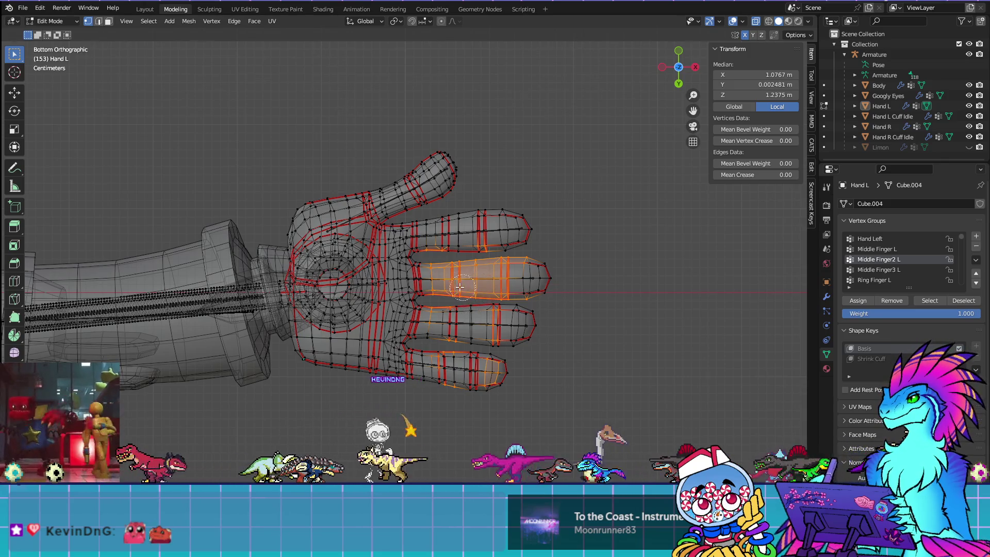
mouse_move(432, 269)
middle_down()
mouse_move(544, 271)
mouse_move(536, 291)
mouse_move(423, 292)
middle_up()
right_click(424, 291)
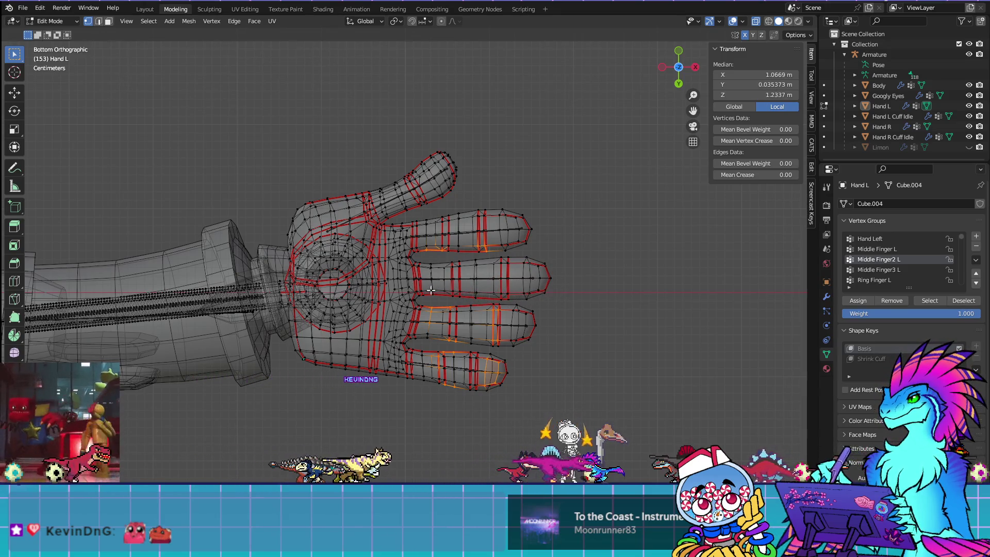
click(896, 302)
Step: Remove the stray vertices outside the middle finger from the Middle Finger3 L group
click(648, 353)
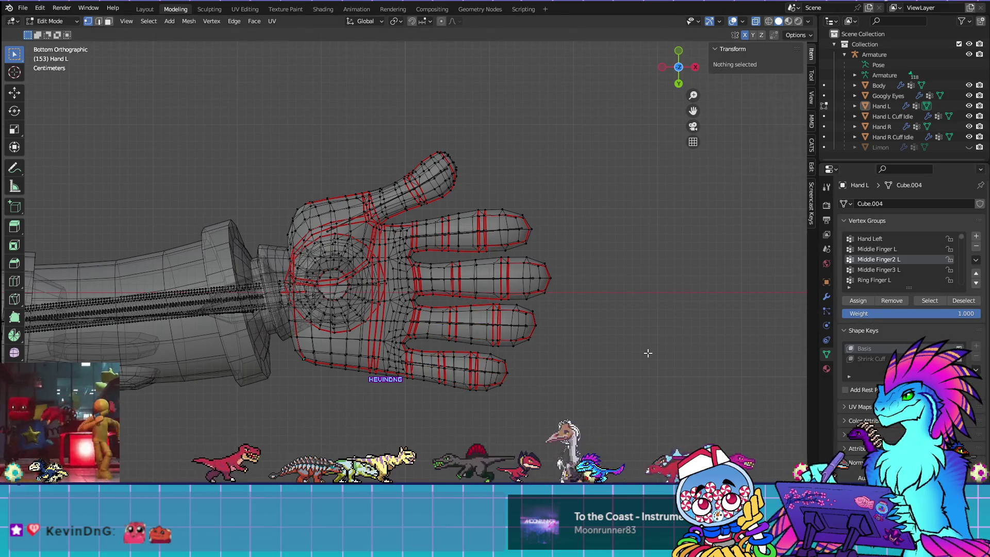
click(929, 271)
click(929, 300)
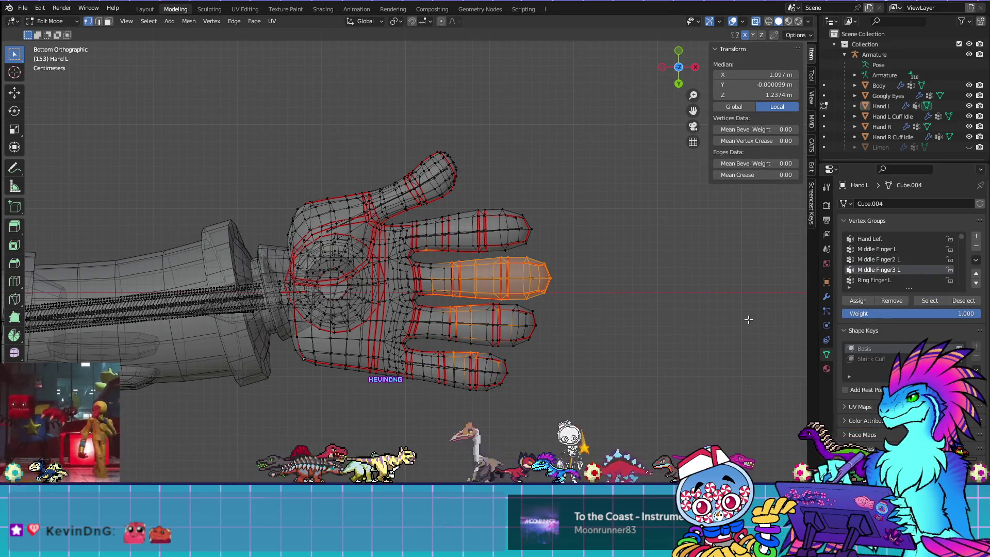
key(c)
mouse_move(459, 292)
middle_down()
mouse_move(436, 286)
mouse_move(529, 283)
mouse_move(541, 270)
mouse_move(483, 271)
mouse_move(503, 260)
mouse_move(536, 265)
middle_up()
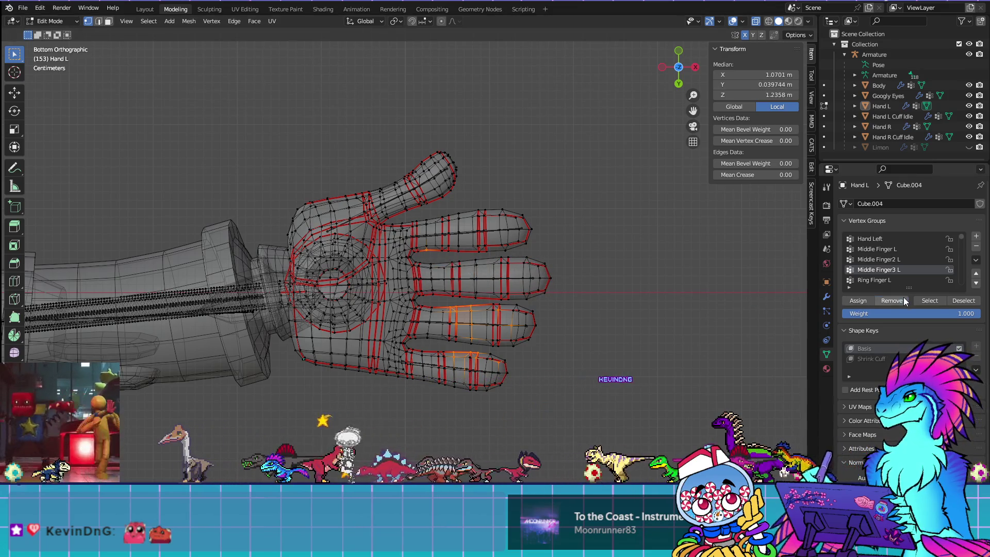
click(874, 280)
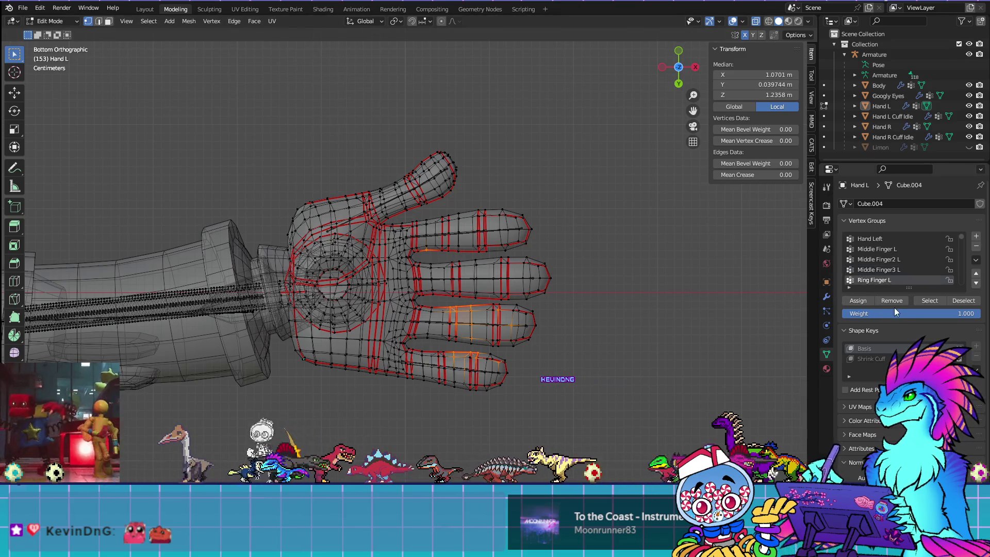
Step: Select Ring Finger L's vertices, preview its weights, and deselect those around the ring finger base
click(962, 301)
key(Tab)
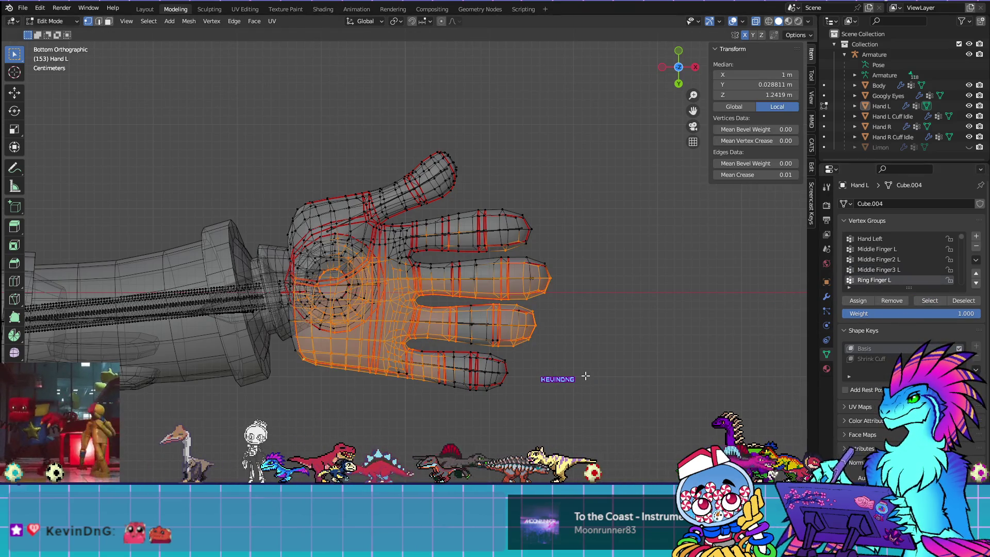
key(ctrl+Tab)
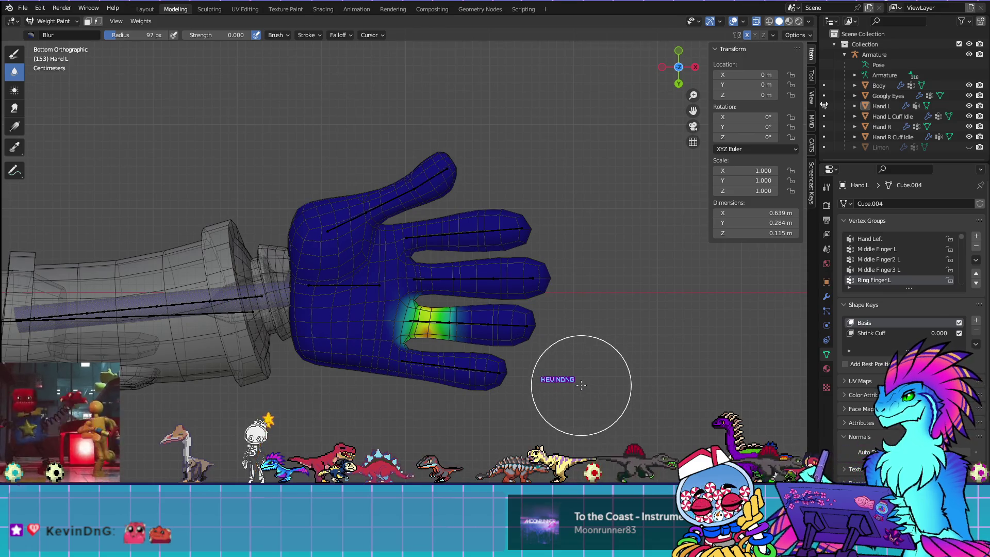
key(Tab)
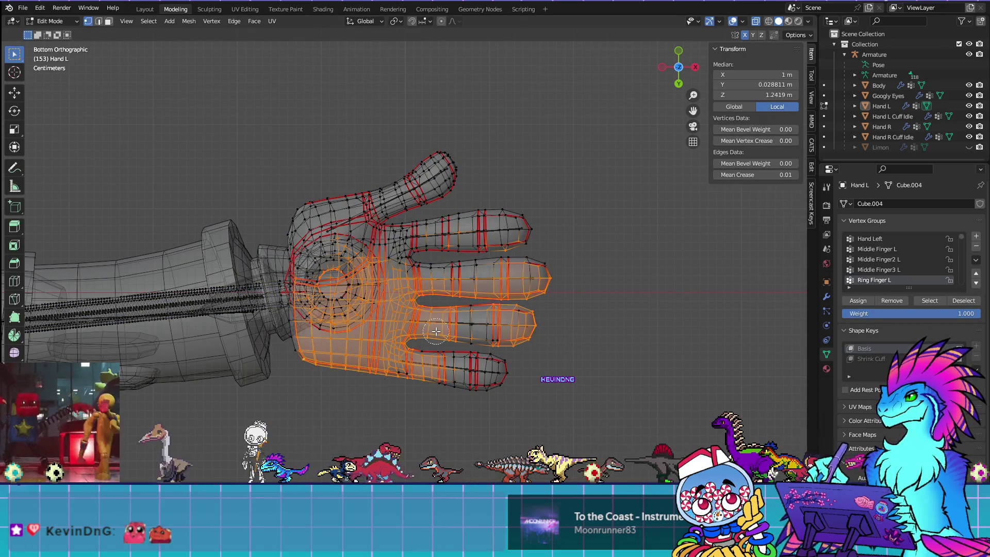
key(c)
mouse_move(435, 326)
middle_down()
mouse_move(398, 322)
mouse_move(395, 335)
mouse_move(427, 304)
mouse_move(371, 319)
mouse_move(405, 339)
mouse_move(424, 329)
middle_up()
key(Escape)
key(Tab)
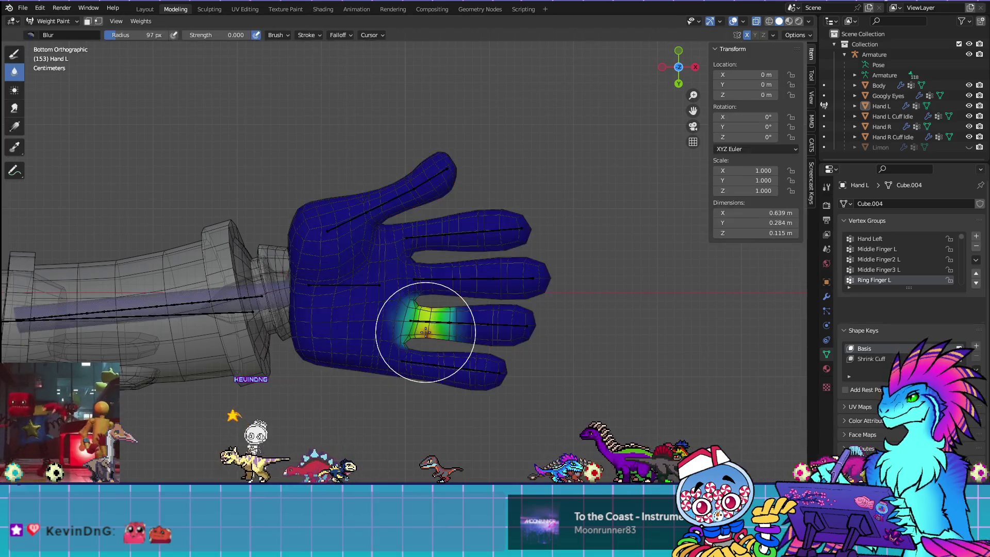
key(Tab)
right_click(439, 326)
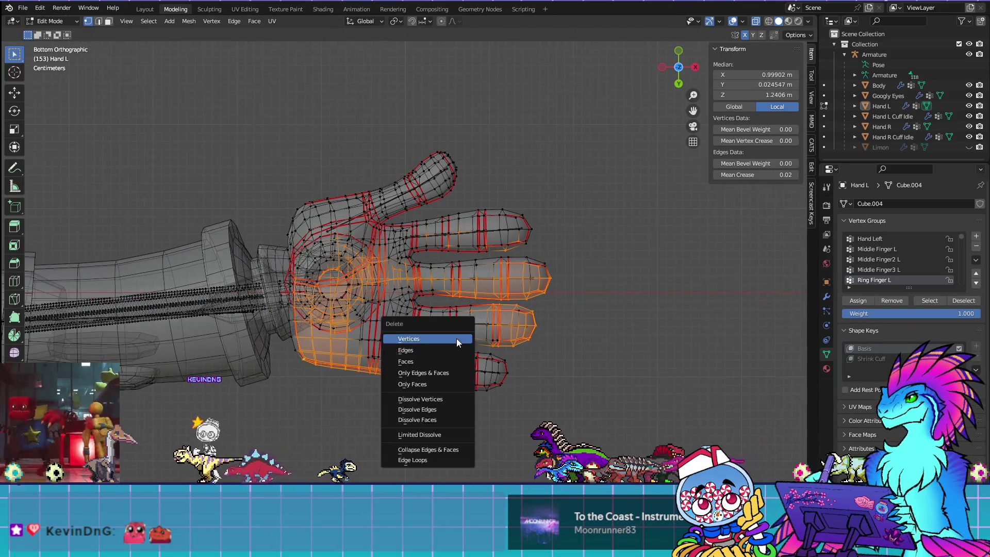
key(Escape)
Step: Deselect the remaining ring finger vertices, leaving only strays on the palm and middle finger
key(c)
mouse_move(494, 361)
middle_down()
mouse_move(464, 325)
mouse_move(528, 327)
mouse_move(515, 325)
middle_up()
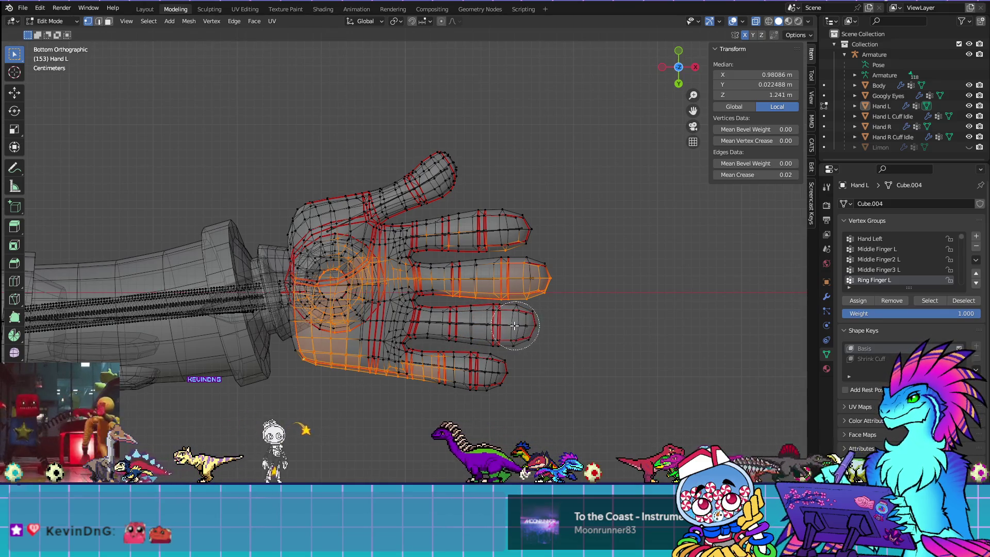
key(Escape)
key(ctrl+Tab)
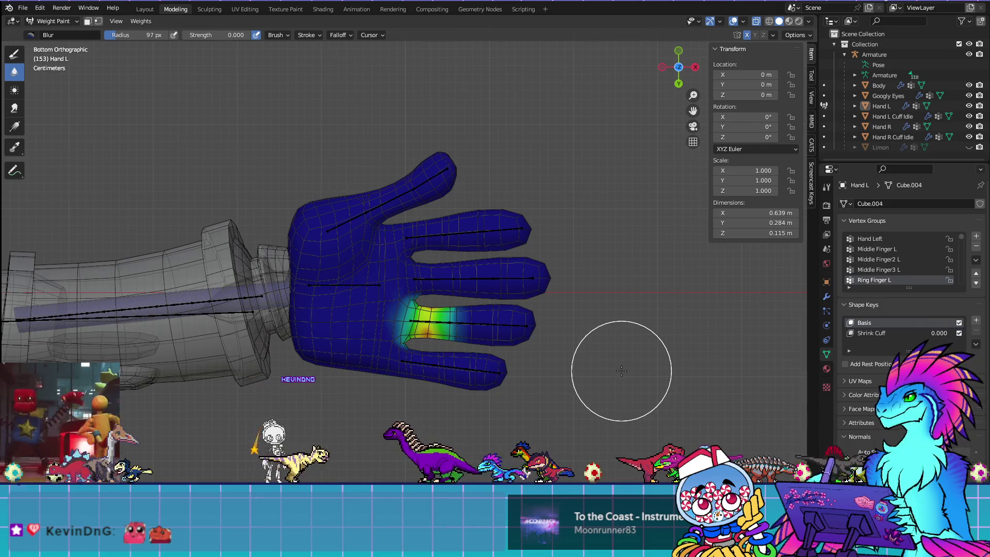
key(ctrl+Tab)
key(c)
mouse_move(420, 289)
middle_down()
mouse_move(408, 283)
mouse_move(402, 306)
mouse_move(408, 349)
mouse_move(425, 325)
middle_up()
key(Escape)
key(ctrl+Tab)
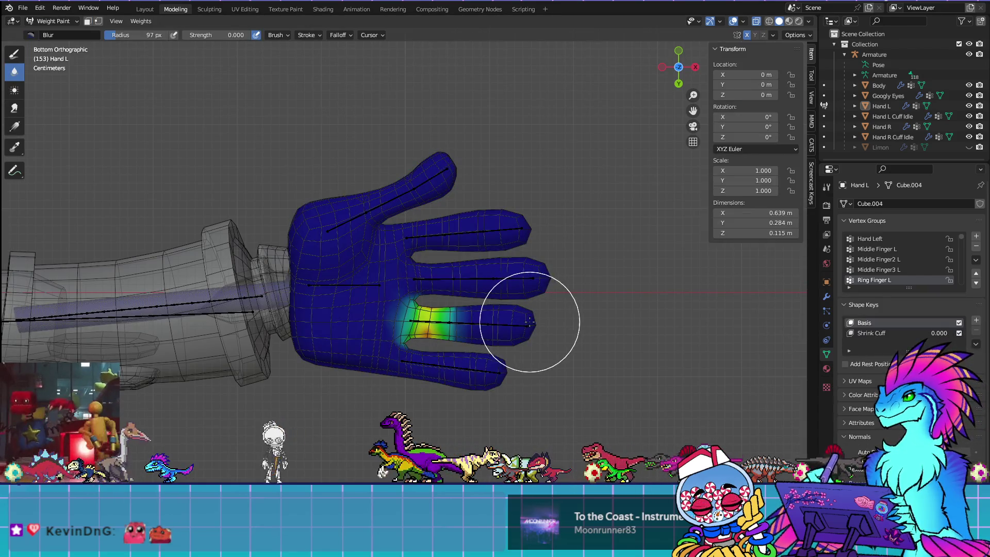
key(Tab)
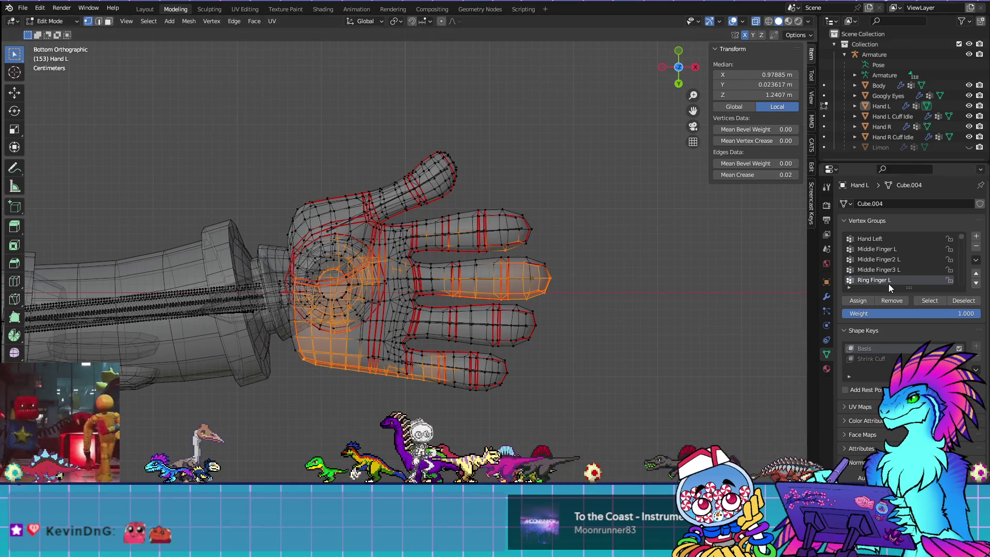
scroll(877, 270, down, 3)
Step: Remove the stray vertices outside the ring finger from Ring Finger2 L
click(879, 260)
click(764, 350)
click(915, 301)
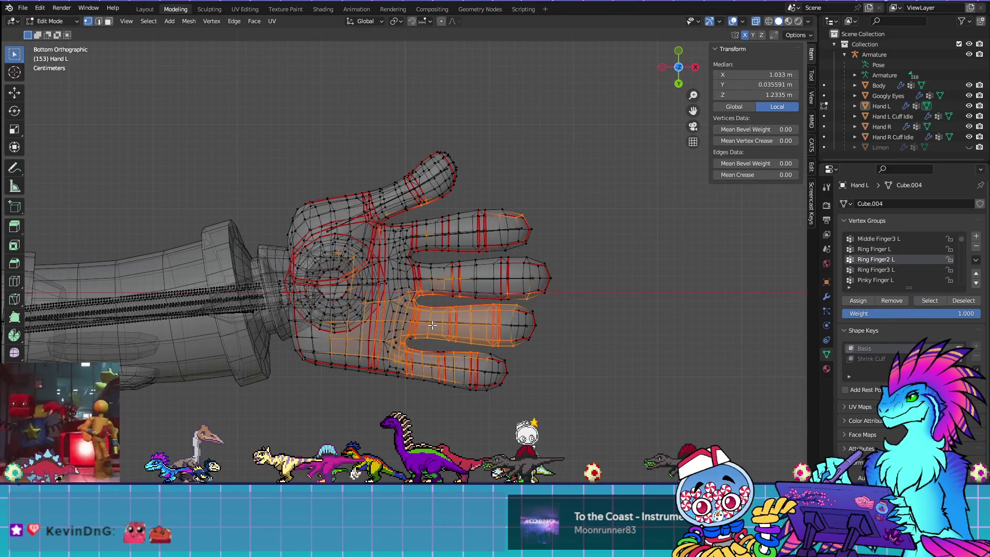
key(ctrl+Tab)
key(ctrl+Tab)
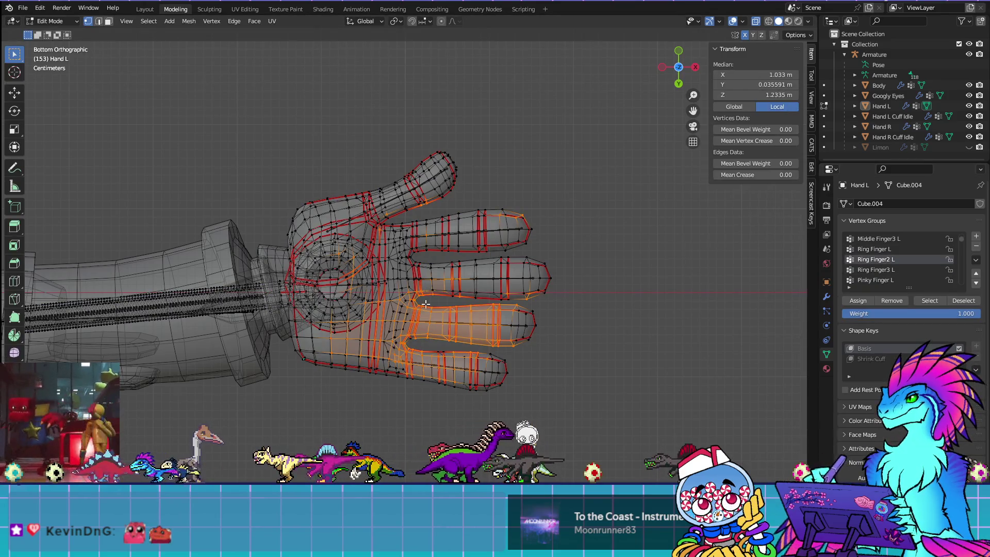
key(c)
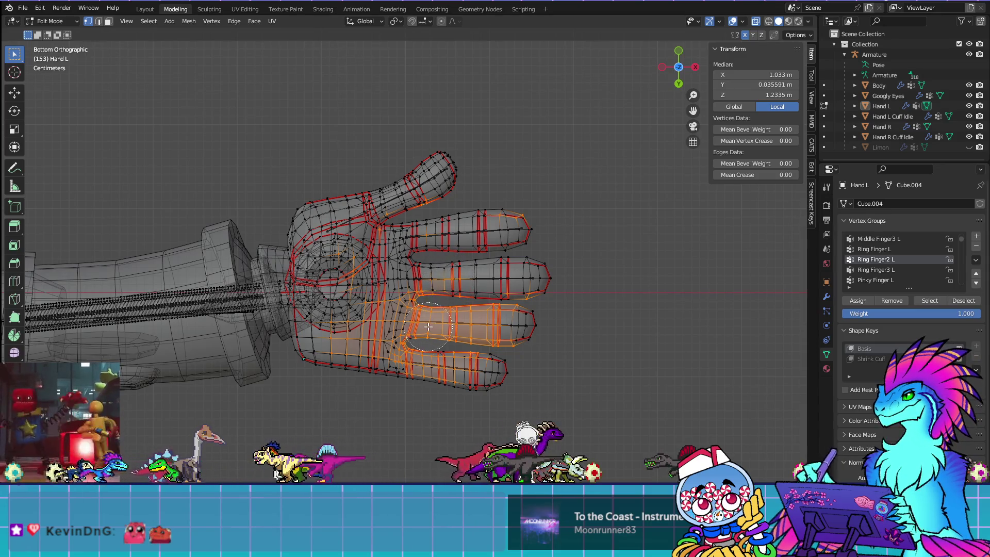
mouse_move(430, 324)
mouse_down()
mouse_move(402, 319)
mouse_move(417, 327)
mouse_up()
middle_drag(415, 324, 547, 328)
key(Escape)
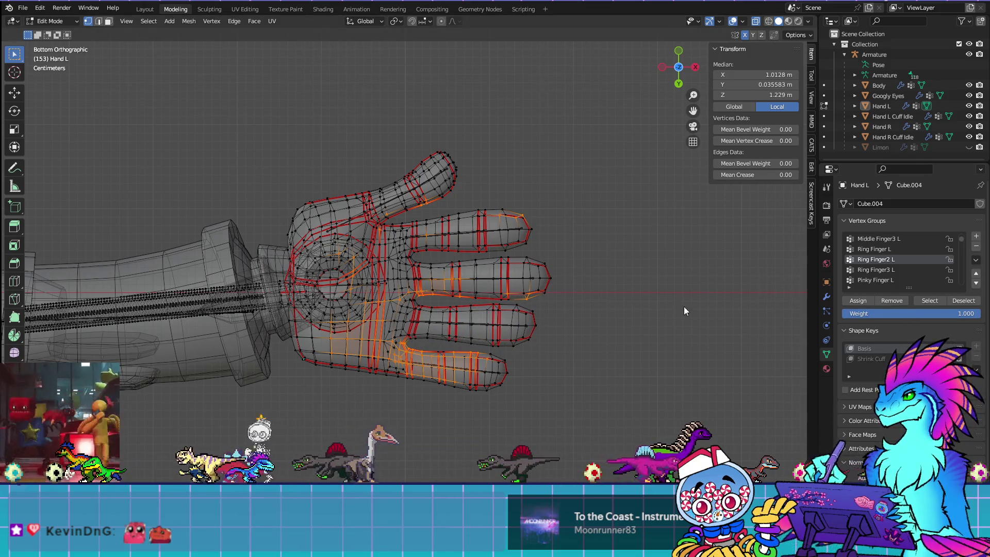
key(ctrl+Tab)
key(Tab)
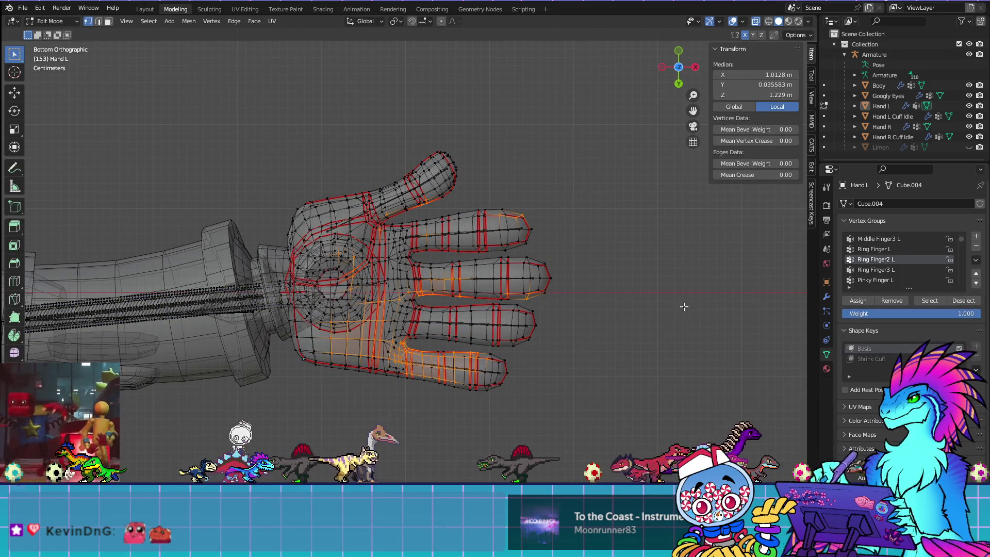
click(893, 301)
Step: Select Ring Finger3 L's vertices and deselect the ring finger's own, keeping the strays
click(667, 303)
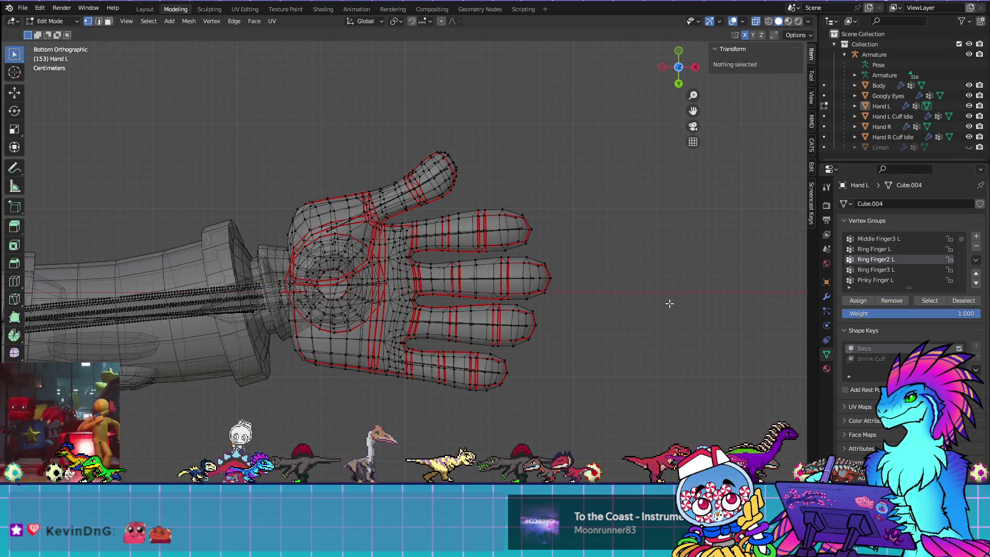
click(886, 271)
click(927, 300)
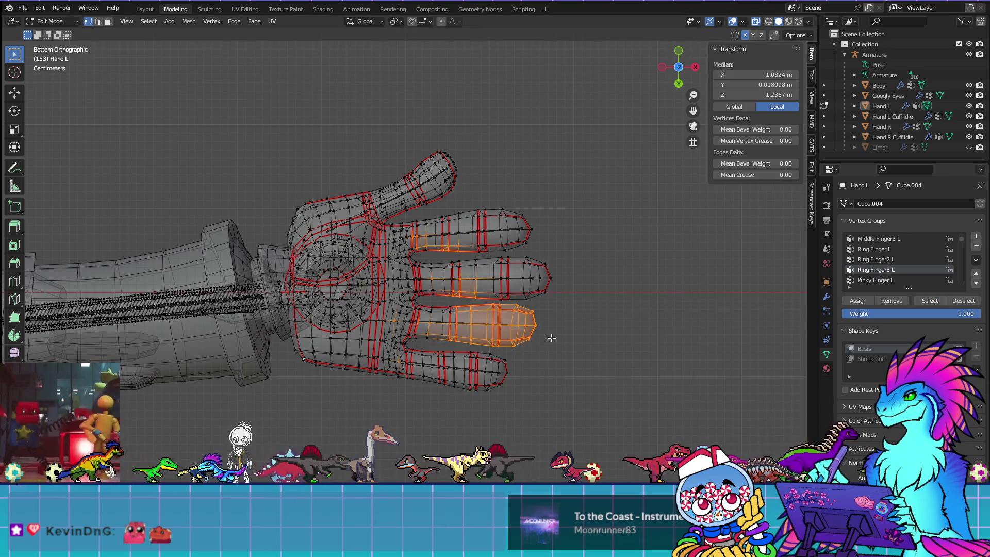
middle_drag(439, 324, 542, 329)
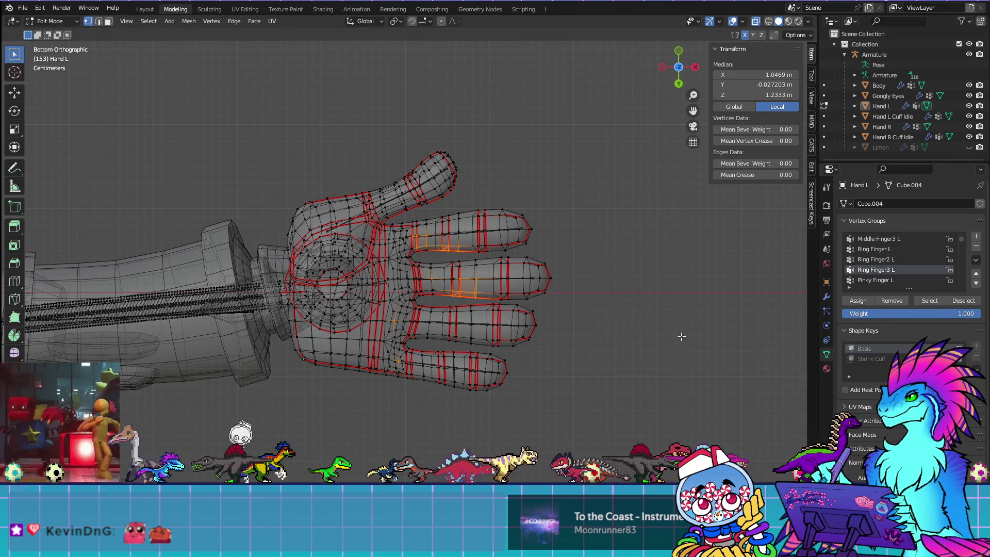
Step: Select all vertices of the Pinky Finger L group
click(962, 300)
click(901, 281)
click(929, 301)
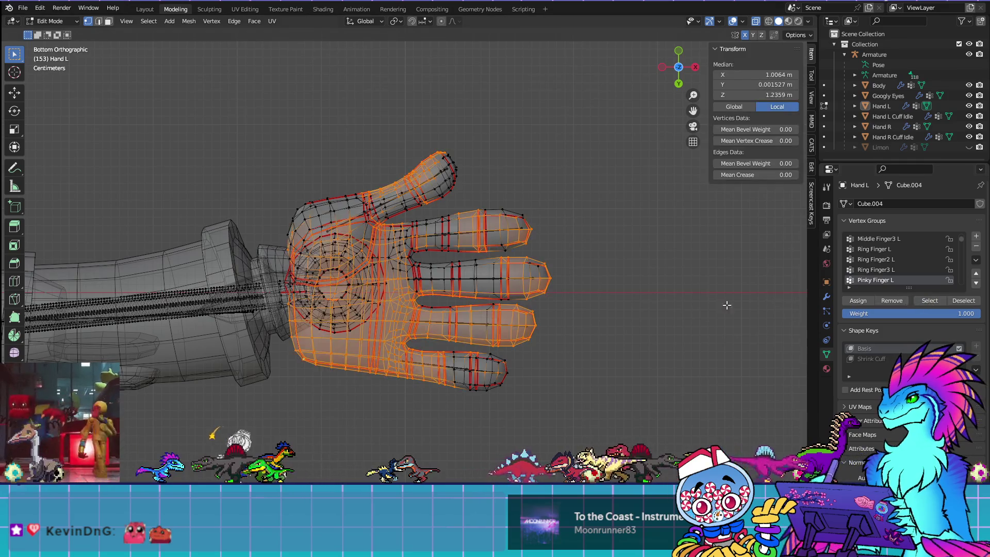
Step: Deselect the pinky and pinky-base vertices from the Pinky Finger L selection, checking its weights
key(ctrl+Tab)
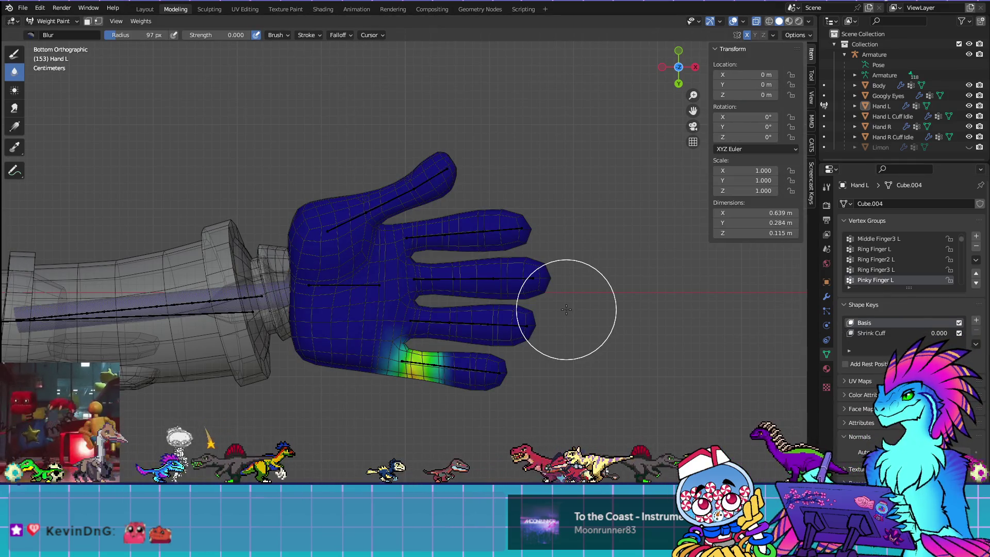
key(Tab)
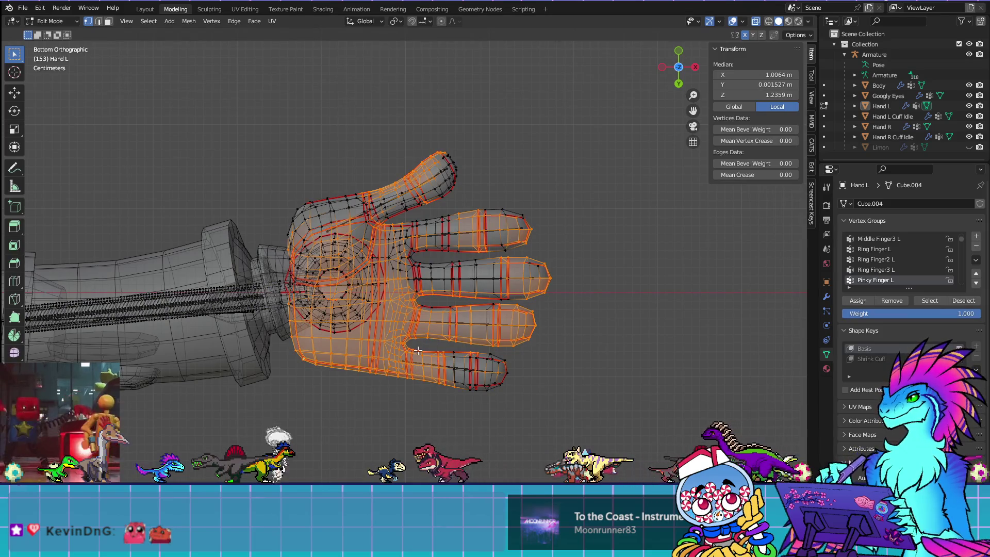
scroll(413, 361, down, 5)
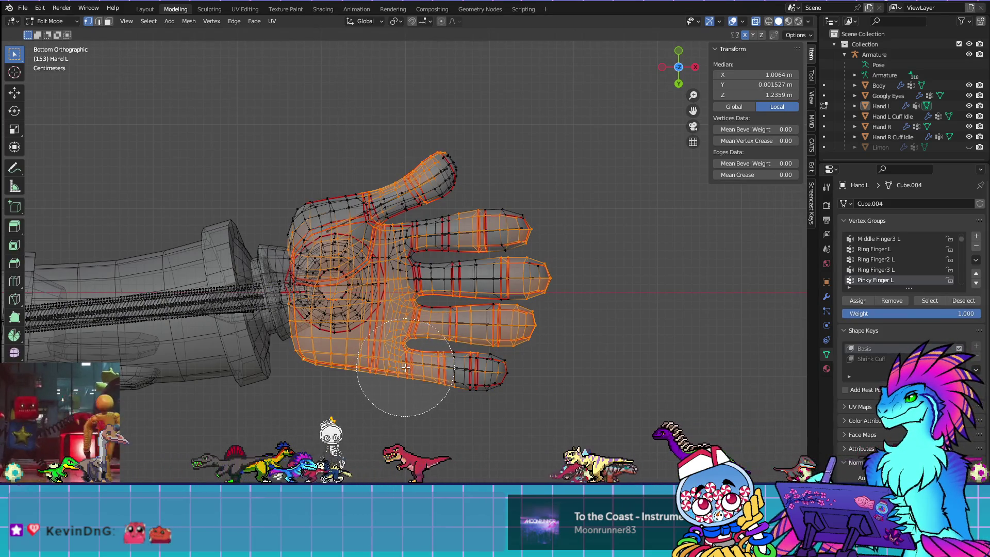
mouse_move(405, 367)
middle_down()
mouse_move(384, 384)
mouse_move(428, 390)
mouse_move(394, 392)
mouse_move(387, 376)
middle_up()
key(Escape)
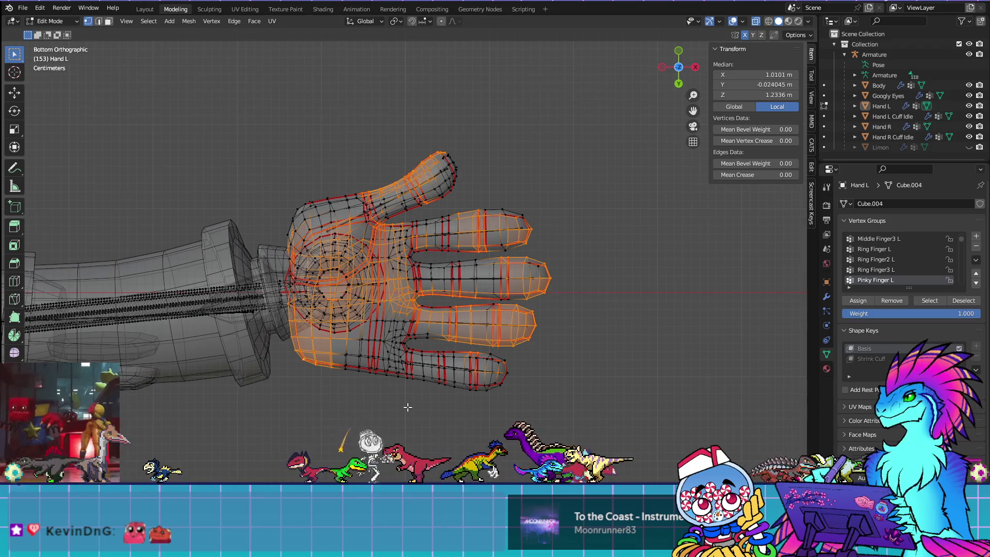
key(ctrl+Tab)
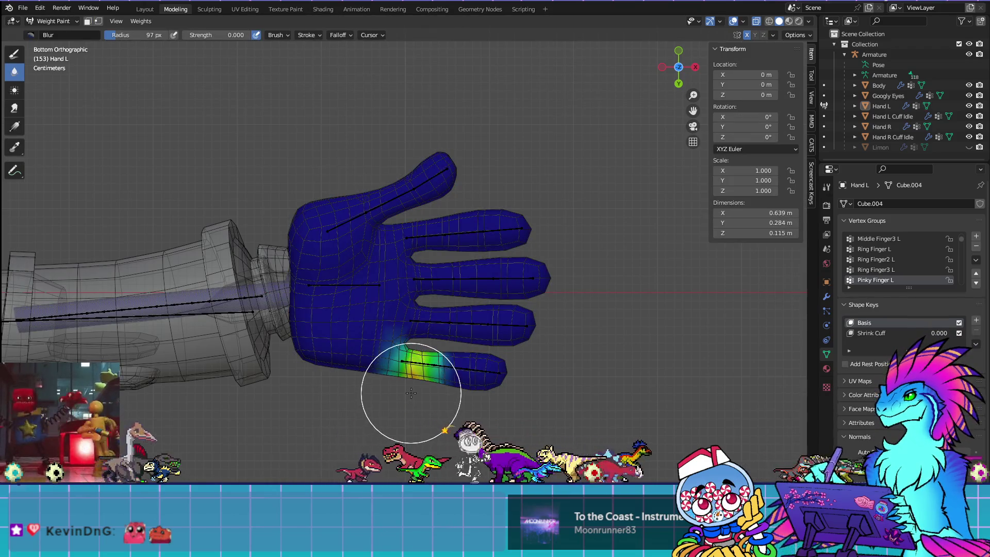
key(Tab)
key(ctrl+z)
key(c)
middle_drag(393, 345, 403, 327)
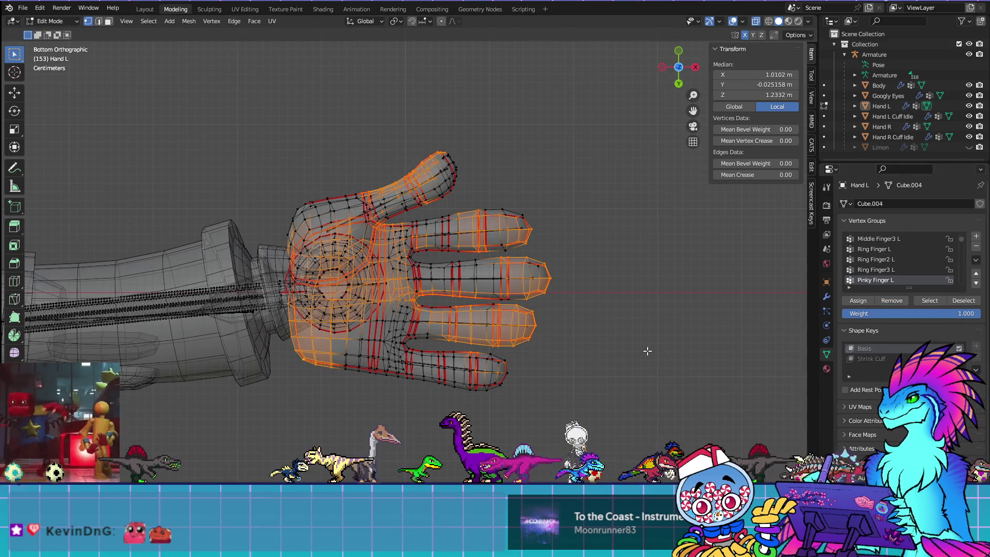
key(ctrl+Tab)
key(ctrl+Tab)
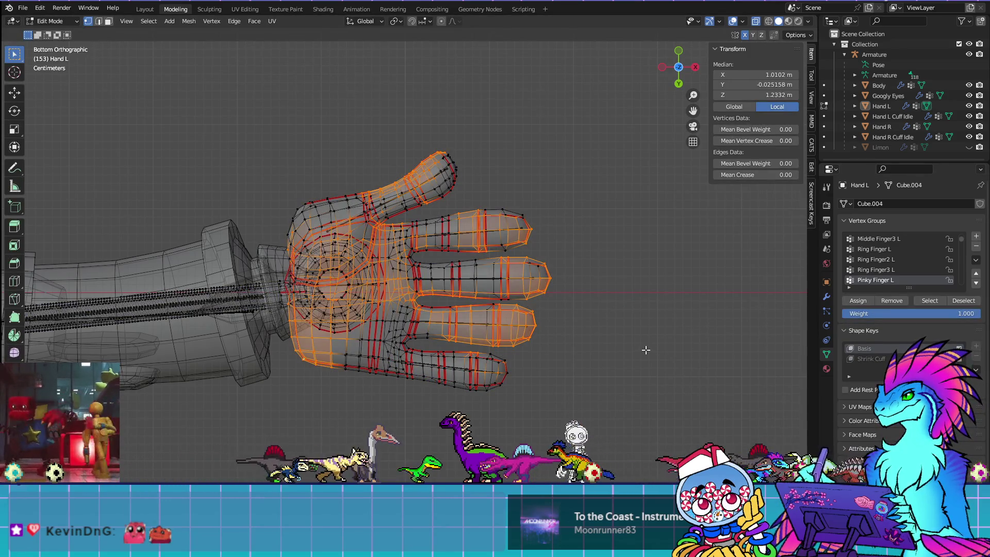
key(alt+a)
Step: Select Pinky Finger2 L's vertices and deselect those along the pinky, previewing the weights
scroll(902, 277, down, 2)
click(899, 269)
click(930, 300)
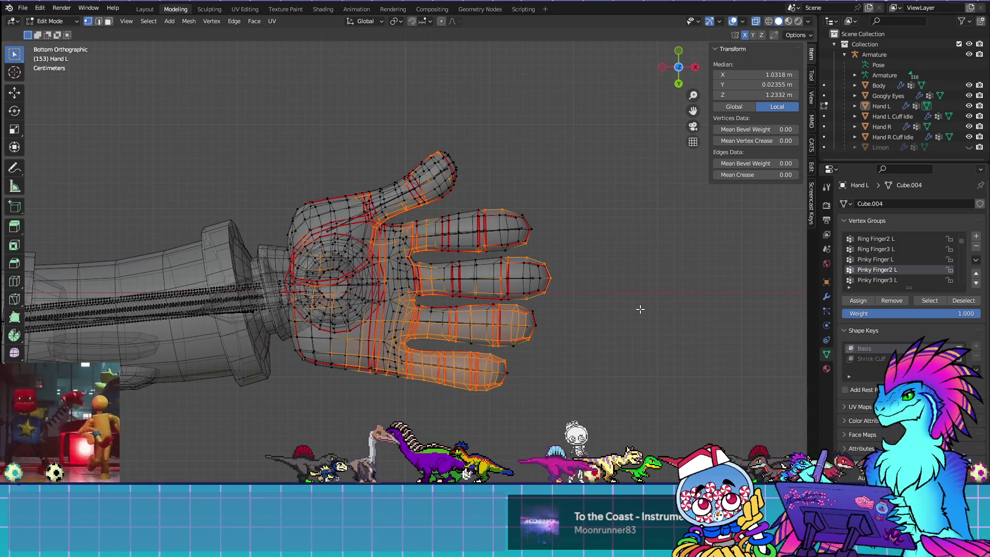
scroll(430, 378, down, 4)
mouse_move(402, 375)
middle_down()
mouse_move(469, 419)
mouse_move(490, 394)
middle_up()
key(Escape)
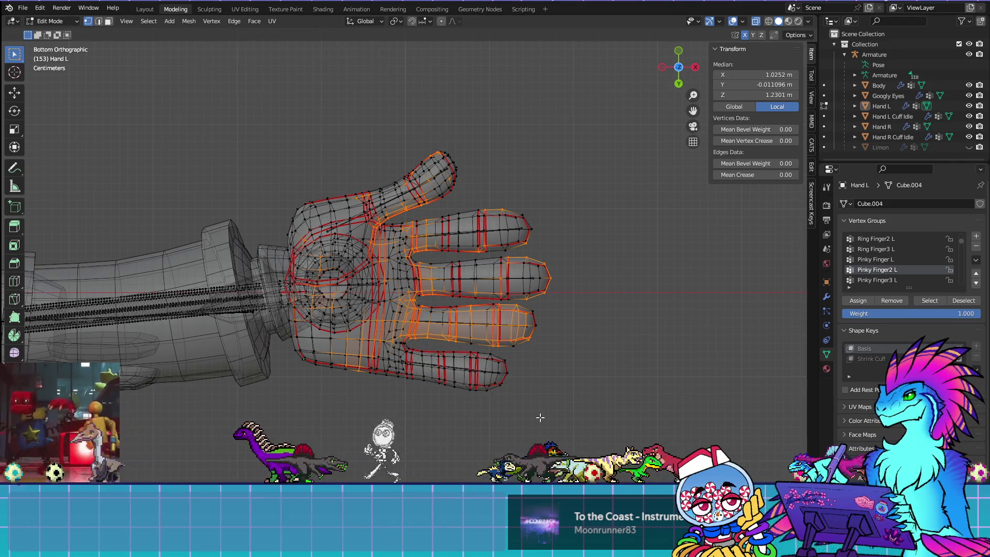
key(ctrl+Tab)
key(Tab)
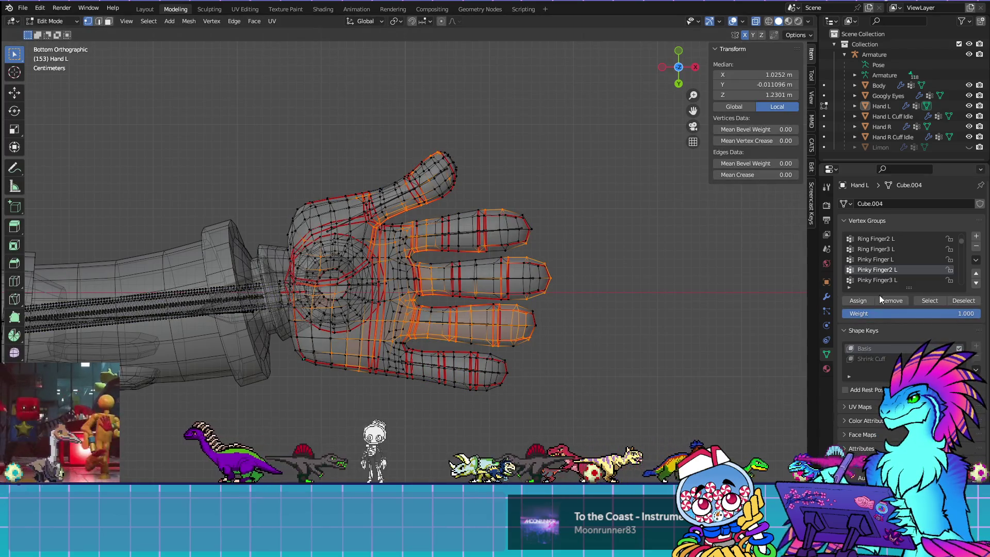
key(alt+a)
Step: Narrow Pinky Finger3 L to its off-finger strays so weight stays only at the pinky tip
click(917, 278)
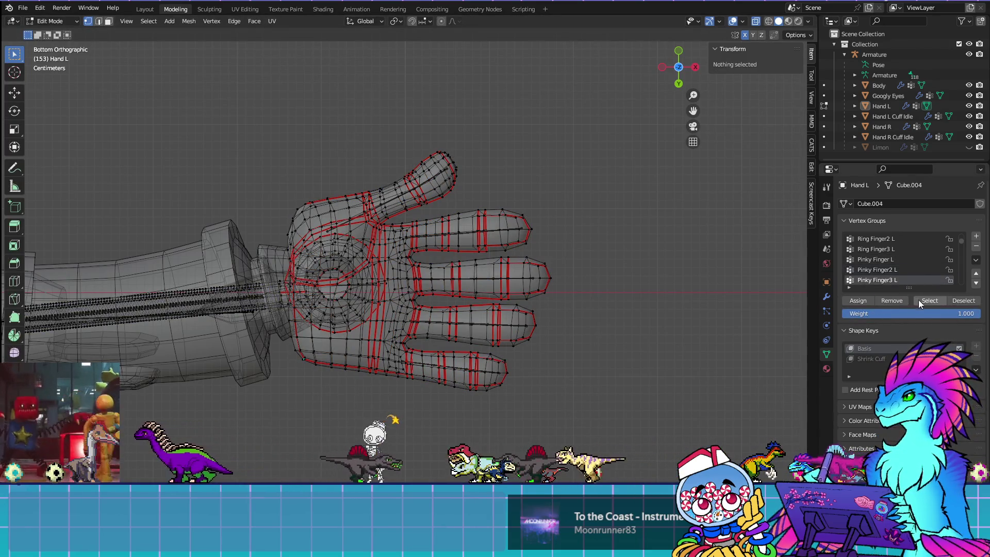
click(918, 301)
key(c)
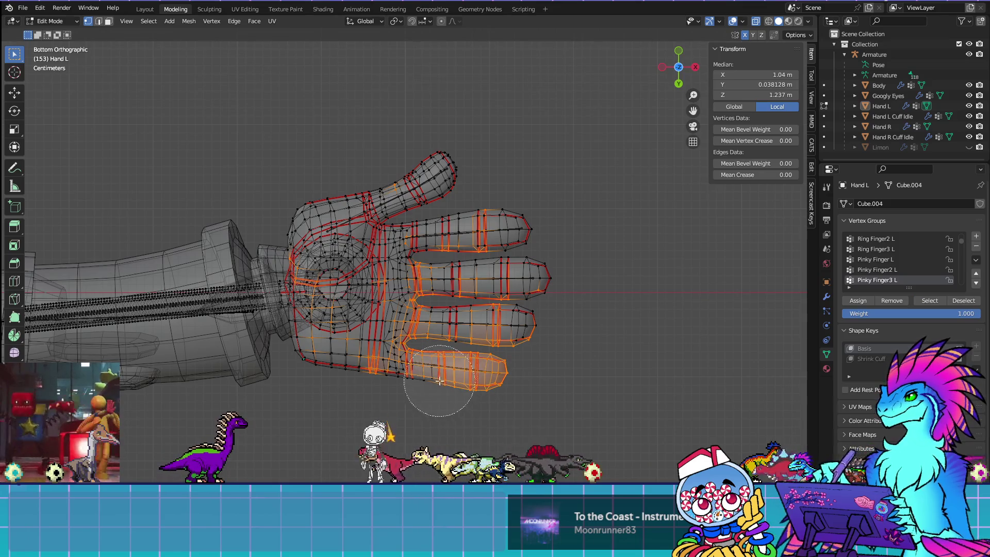
middle_drag(424, 376, 517, 386)
key(Escape)
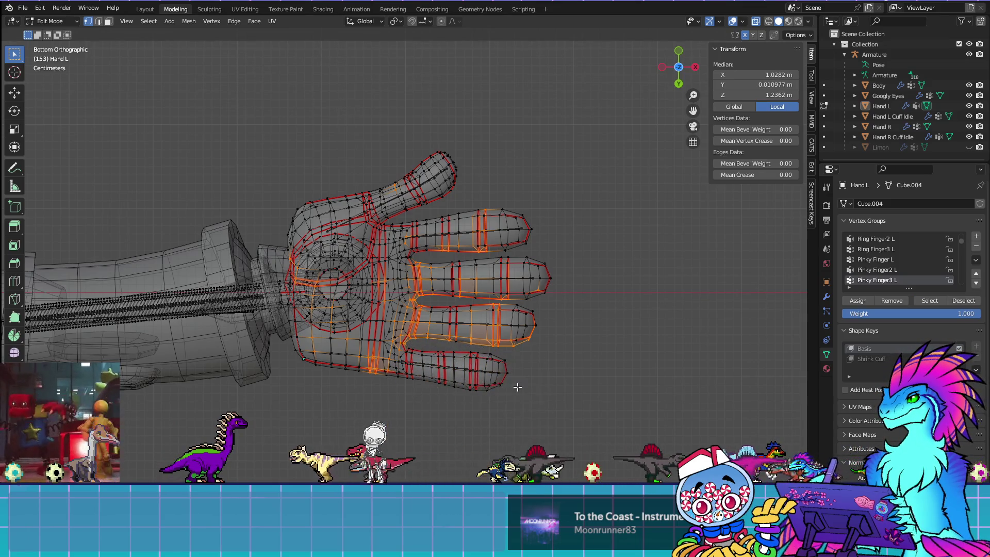
key(ctrl+Tab)
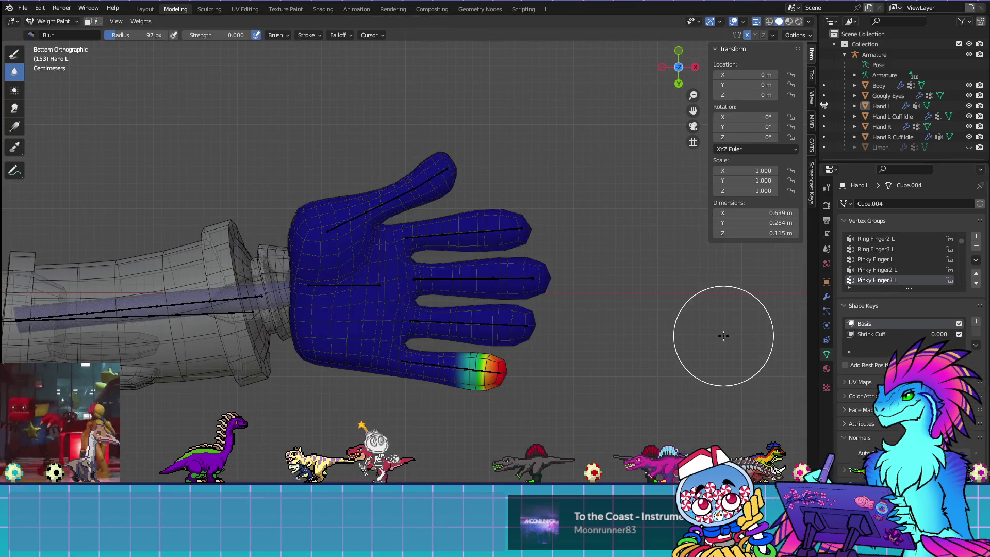
key(ctrl+Tab)
scroll(859, 270, down, 2)
Step: Remove the stray vertices outside the index finger from the Pointer Finger L group
click(859, 270)
key(alt+a)
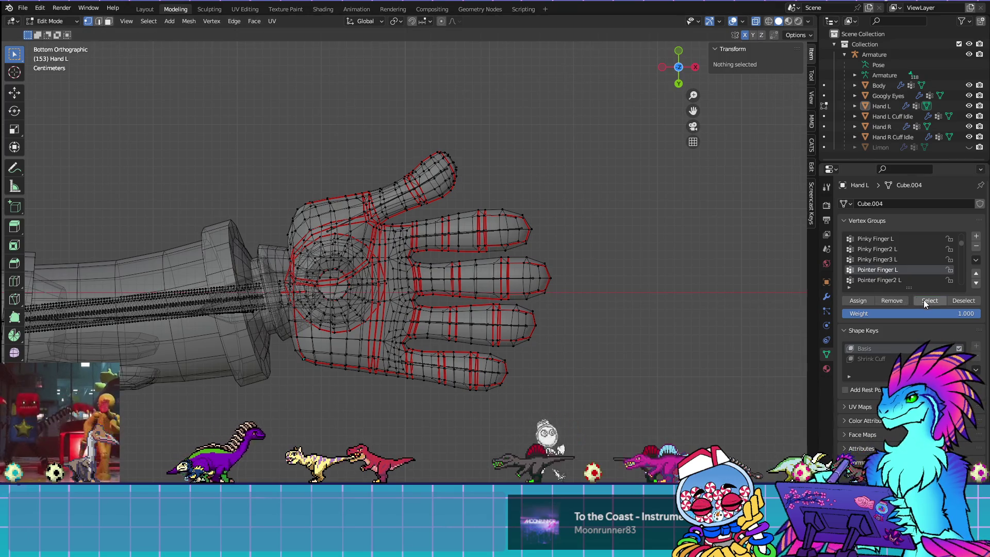
click(923, 299)
key(ctrl+Tab)
key(ctrl+Tab)
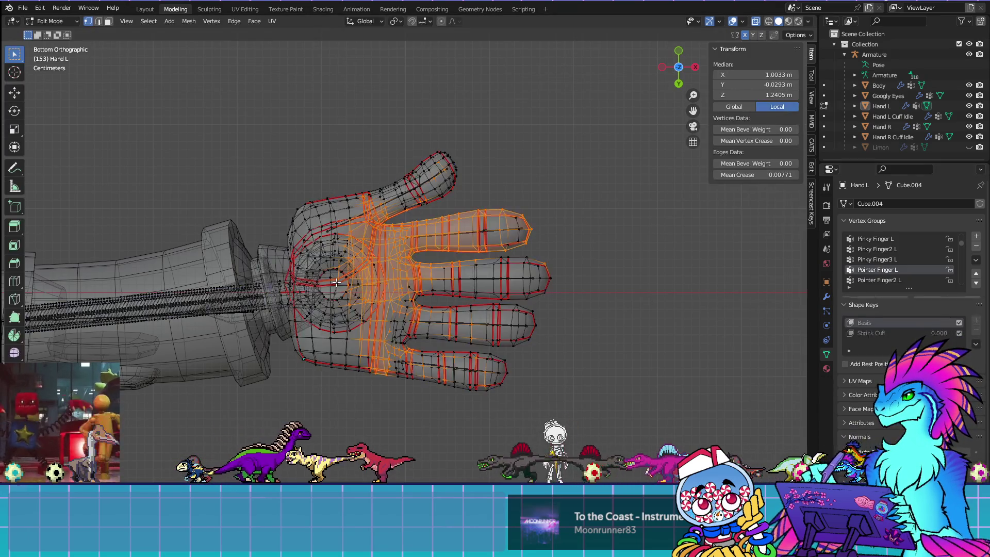
key(c)
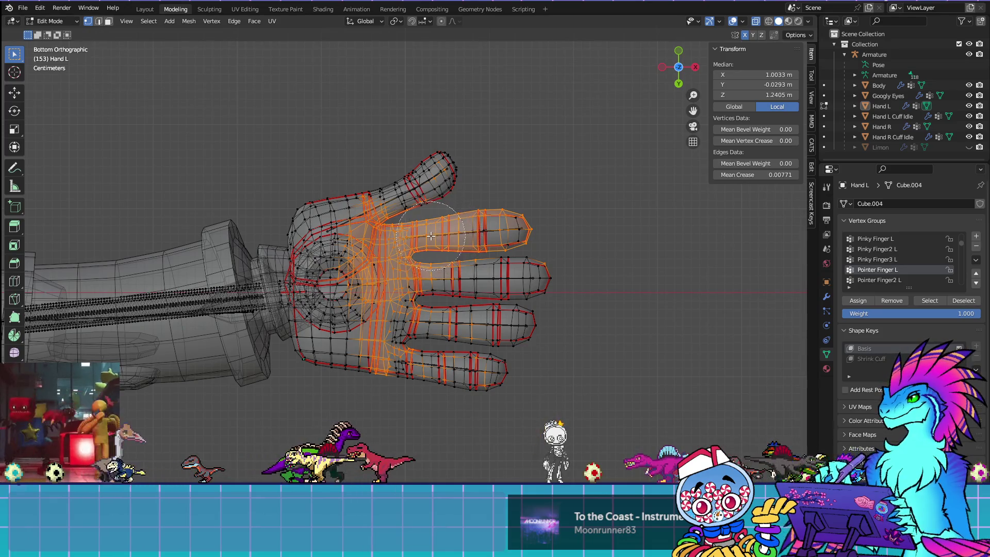
mouse_move(407, 245)
middle_down()
mouse_move(397, 250)
mouse_move(453, 234)
mouse_move(472, 212)
mouse_move(420, 246)
mouse_move(391, 253)
mouse_move(384, 243)
mouse_move(409, 233)
middle_up()
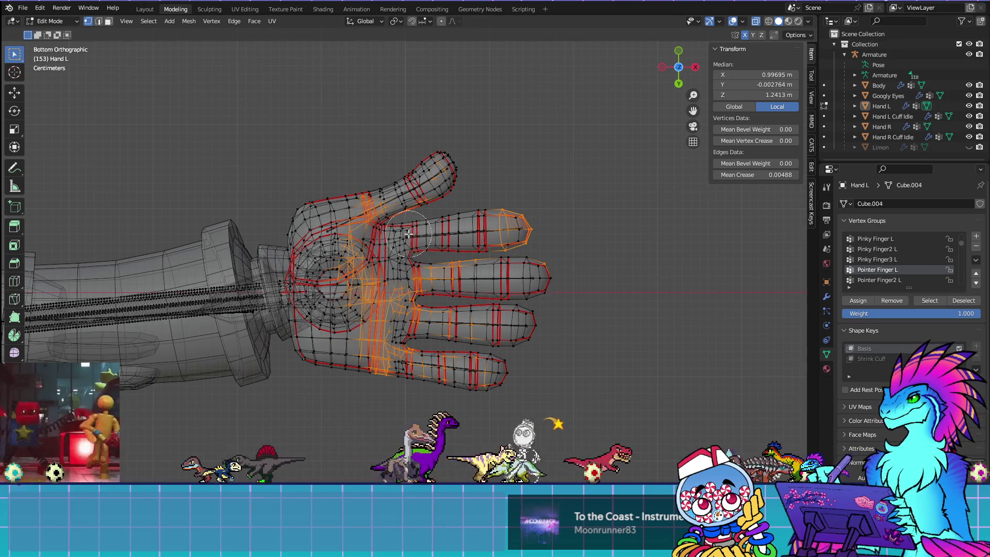
key(ctrl+Tab)
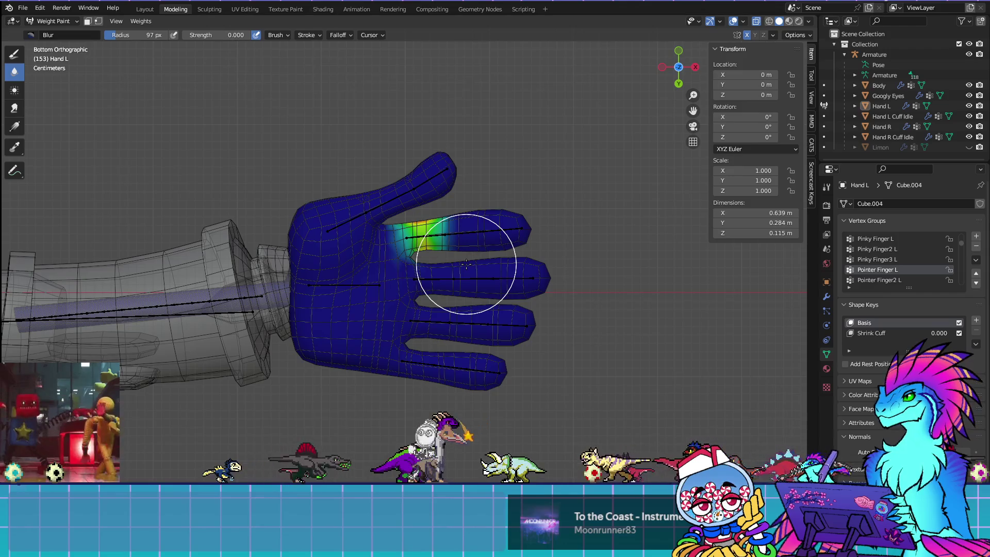
key(ctrl+Tab)
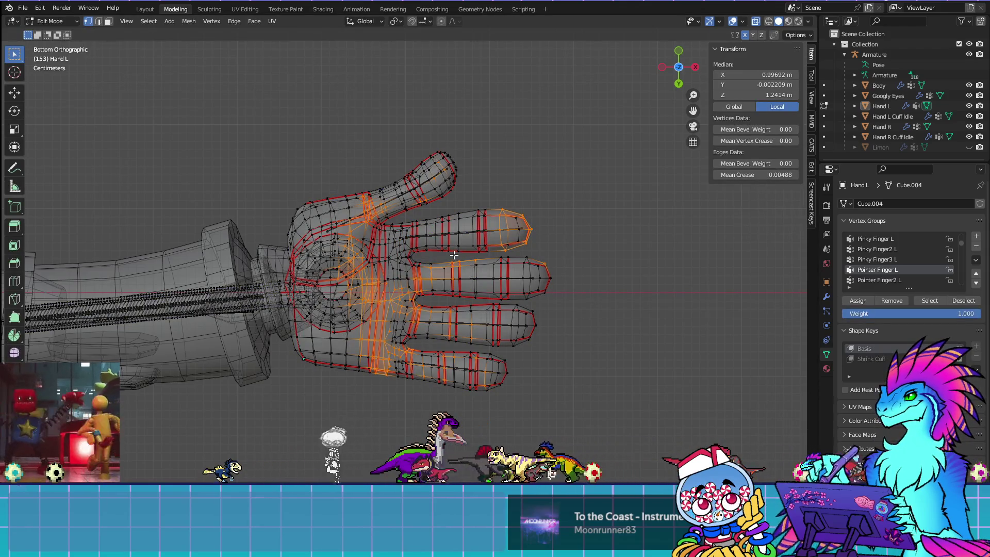
click(892, 302)
Step: Select Pointer Finger2 L's vertices and deselect those along the pointer finger
key(alt+a)
click(879, 280)
click(916, 302)
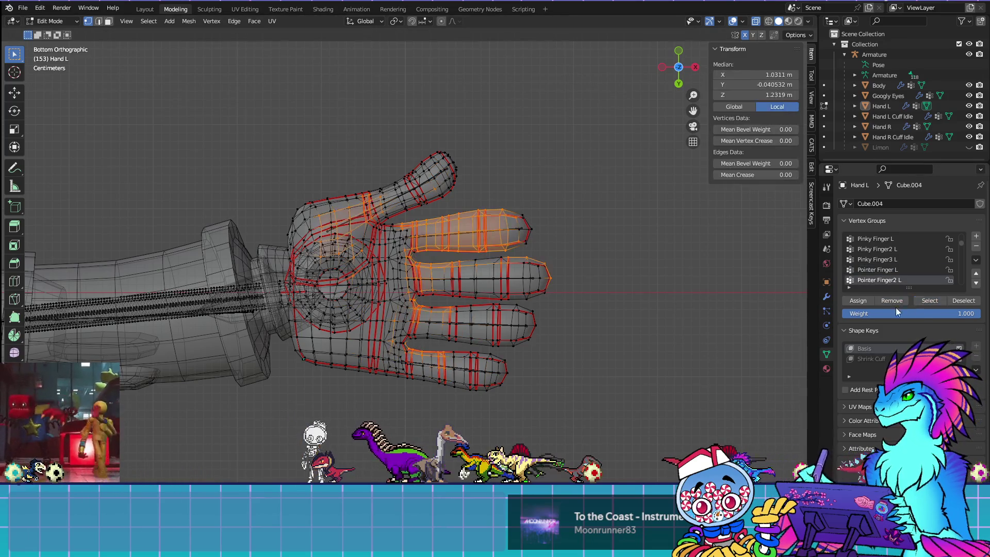
key(ctrl+Tab)
key(ctrl+Tab)
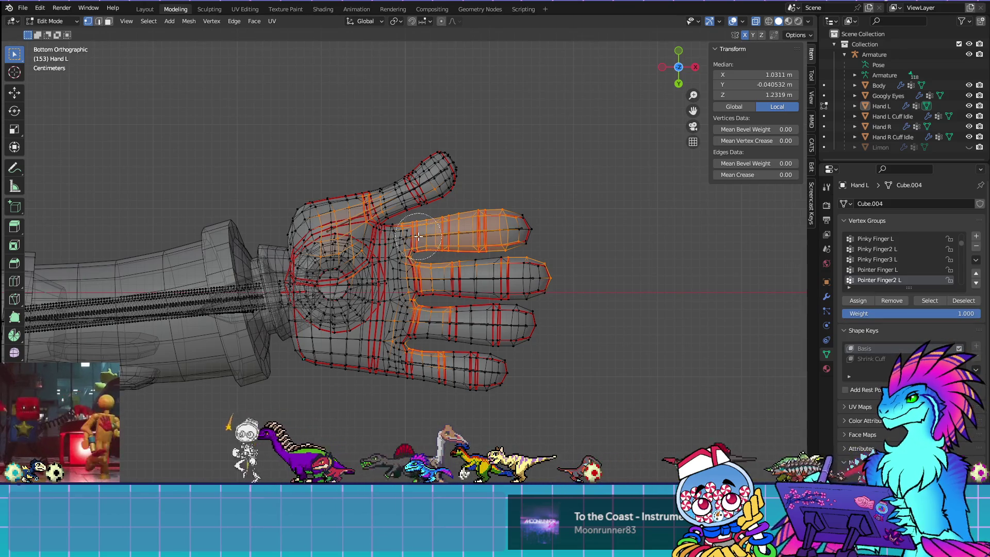
middle_drag(416, 235, 508, 228)
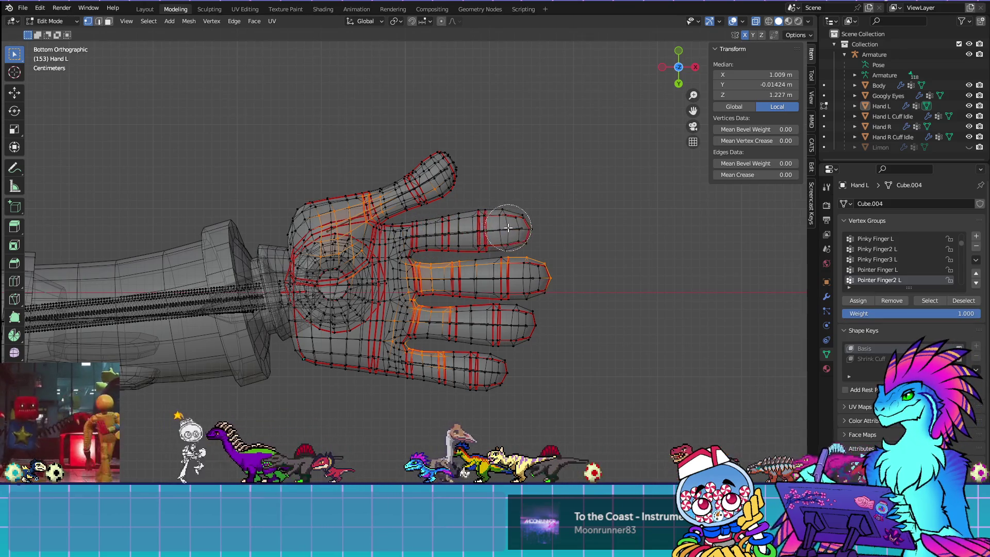
key(Escape)
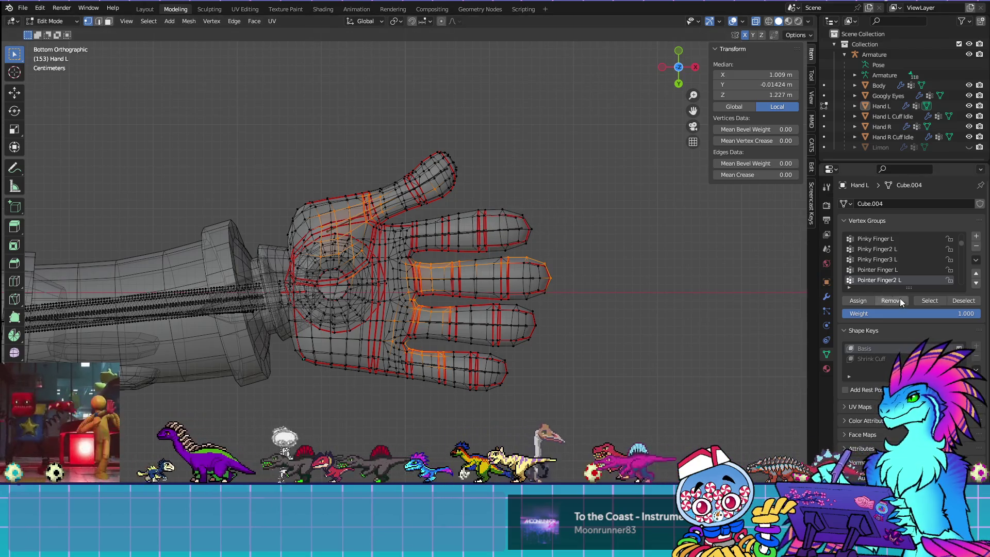
scroll(874, 271, down, 2)
Step: Select Pointer Finger3 L's vertices and deselect the pointer finger's own vertices
key(alt+a)
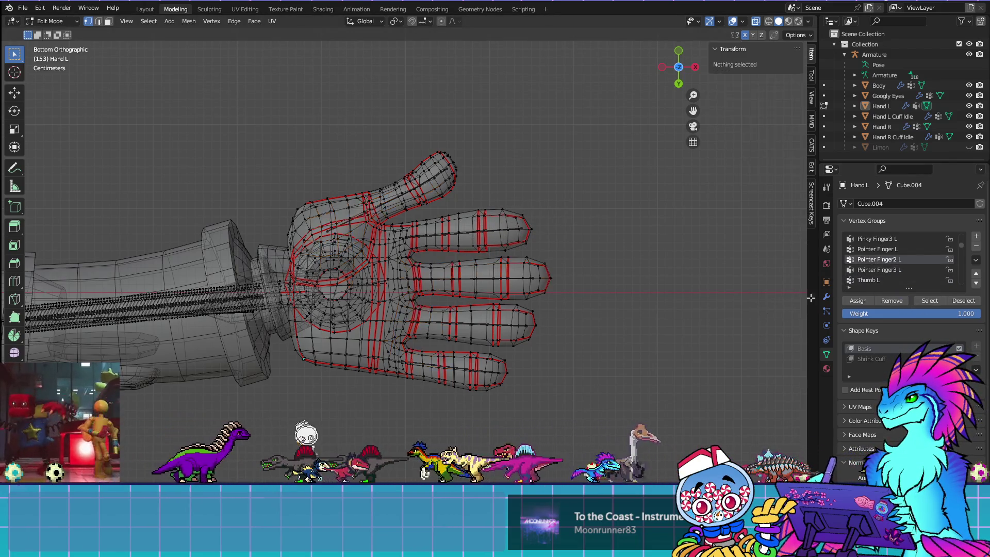
click(890, 269)
click(925, 303)
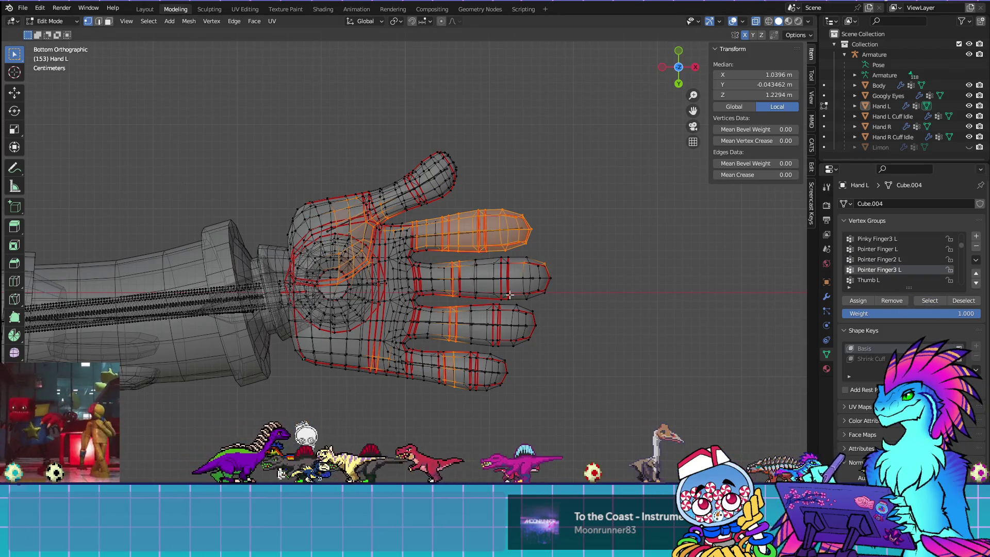
key(Tab)
key(Tab)
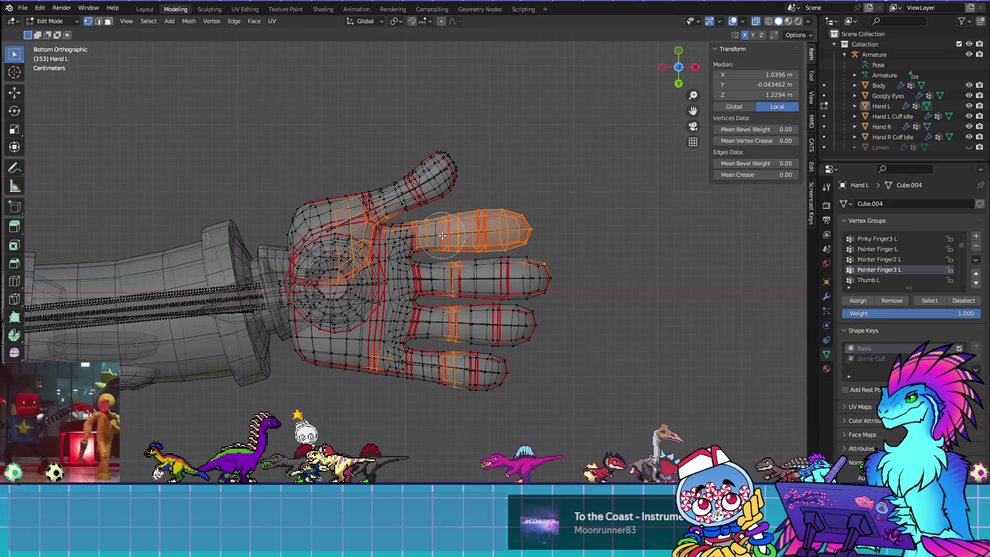
ctrl+drag(416, 234, 521, 229)
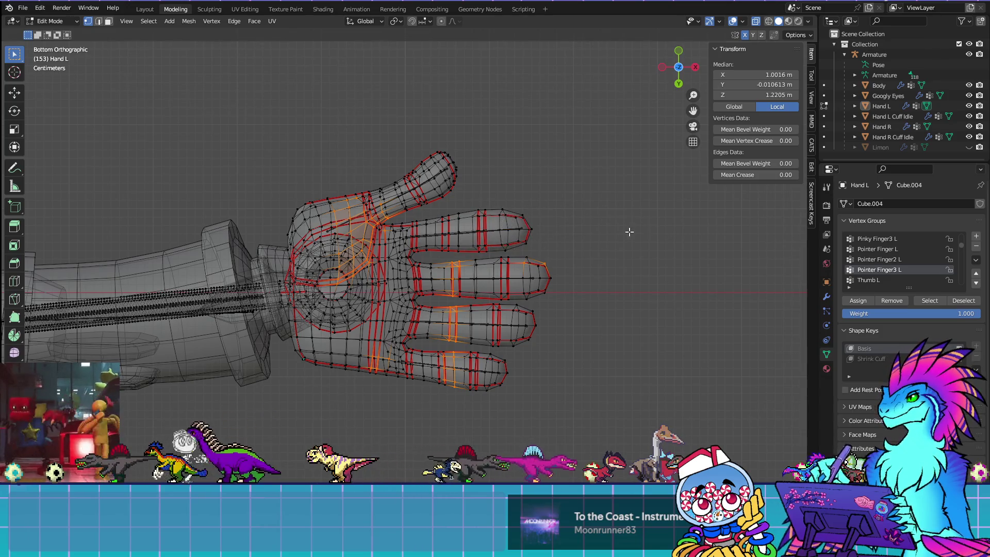
Step: Clear the selection and select every vertex in the Thumb L group
key(alt+a)
click(871, 279)
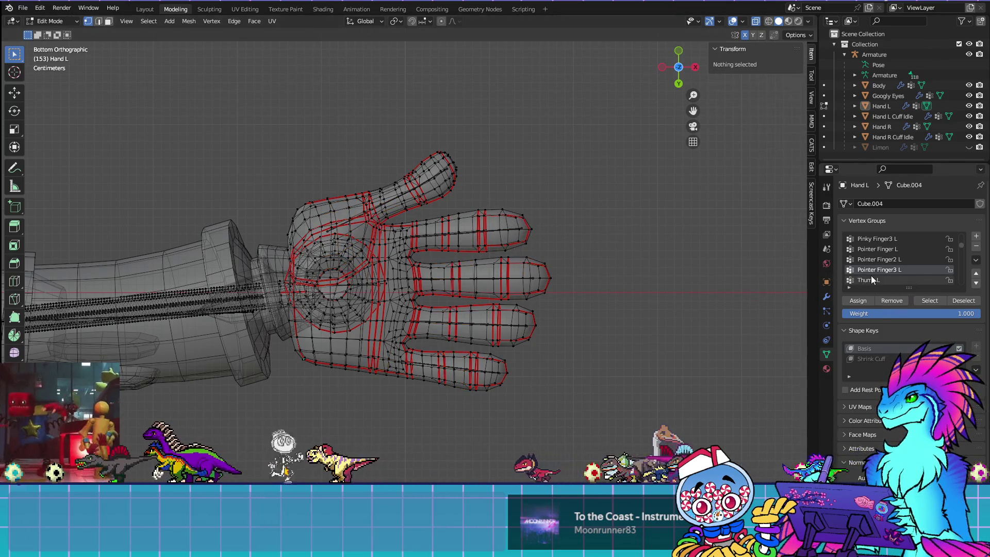
click(918, 300)
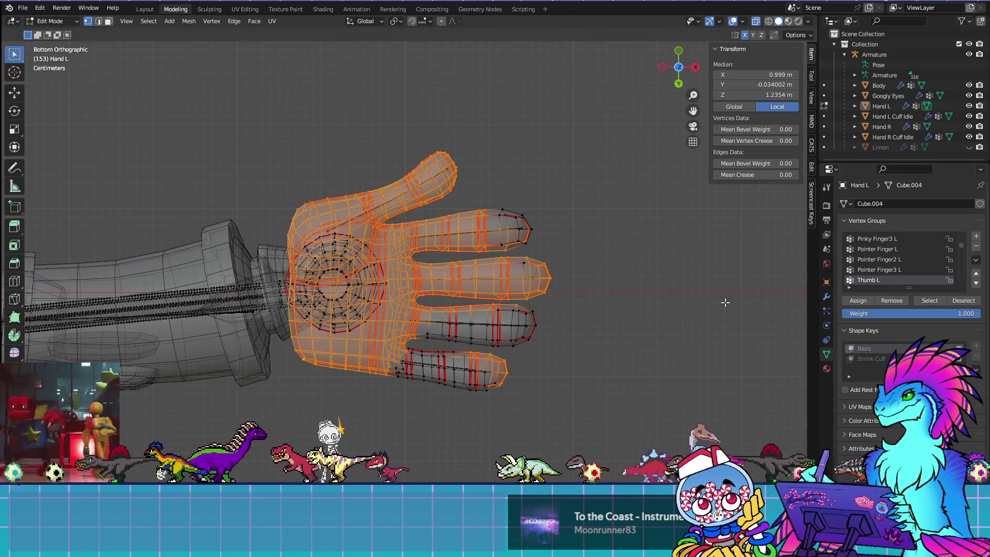
Step: Deselect the thumb-base vertices from the Thumb L selection in two passes, checking the heatmap
key(ctrl+Tab)
key(Tab)
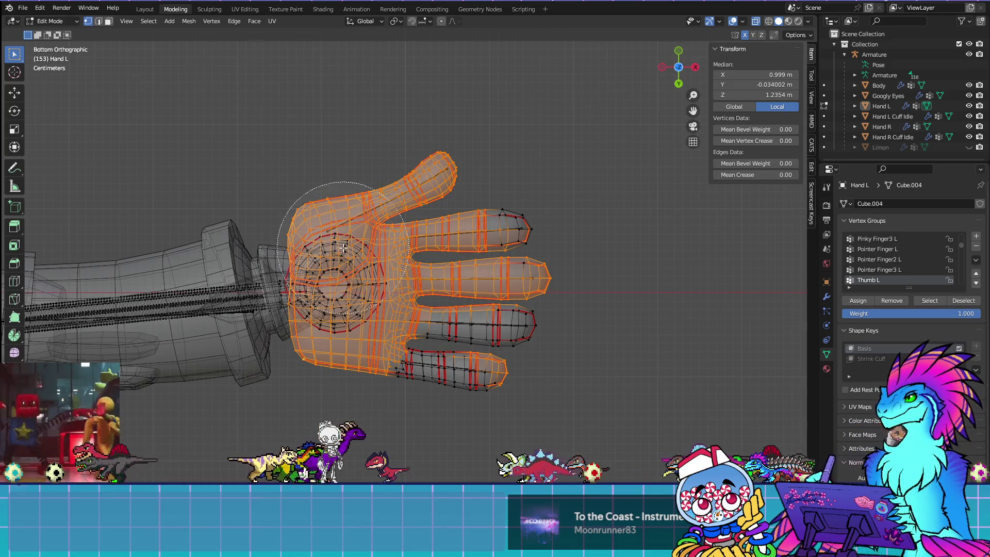
mouse_move(334, 214)
middle_down()
mouse_move(360, 290)
mouse_move(329, 356)
mouse_move(309, 200)
mouse_move(332, 287)
mouse_move(368, 319)
mouse_move(335, 309)
mouse_move(361, 330)
mouse_move(372, 290)
middle_up()
scroll(372, 290, up, 3)
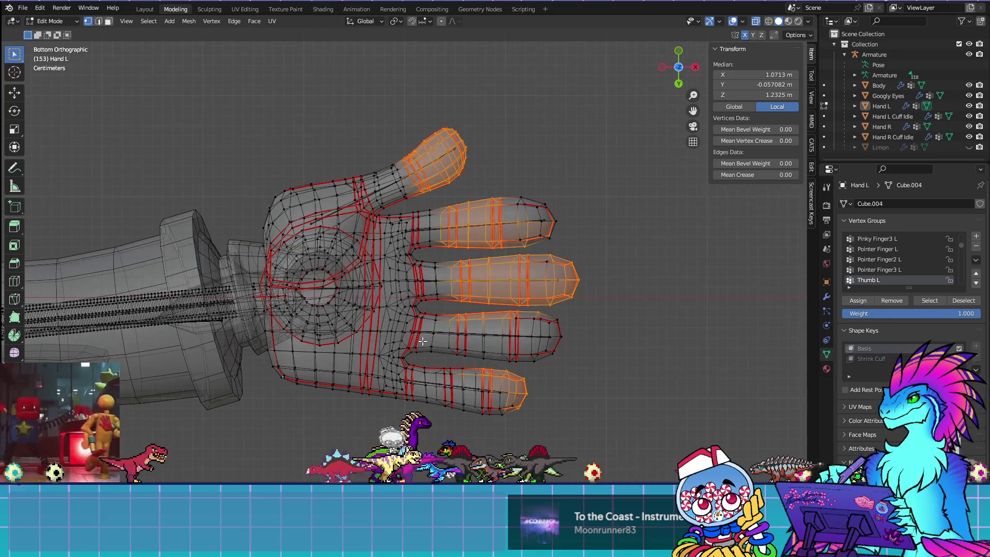
key(ctrl+Tab)
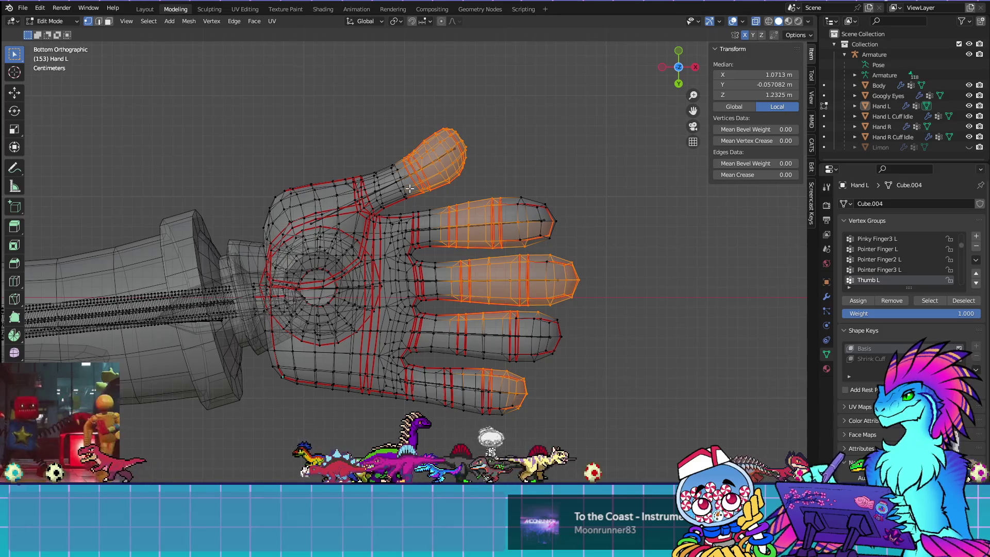
mouse_move(409, 169)
ctrl+mouse_down()
mouse_move(400, 150)
mouse_move(419, 180)
ctrl+mouse_up()
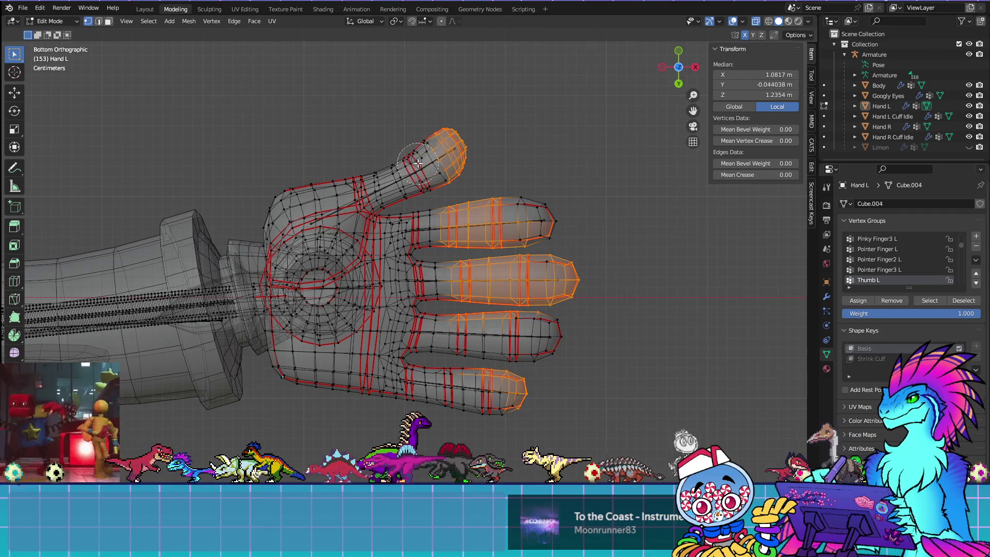
key(Escape)
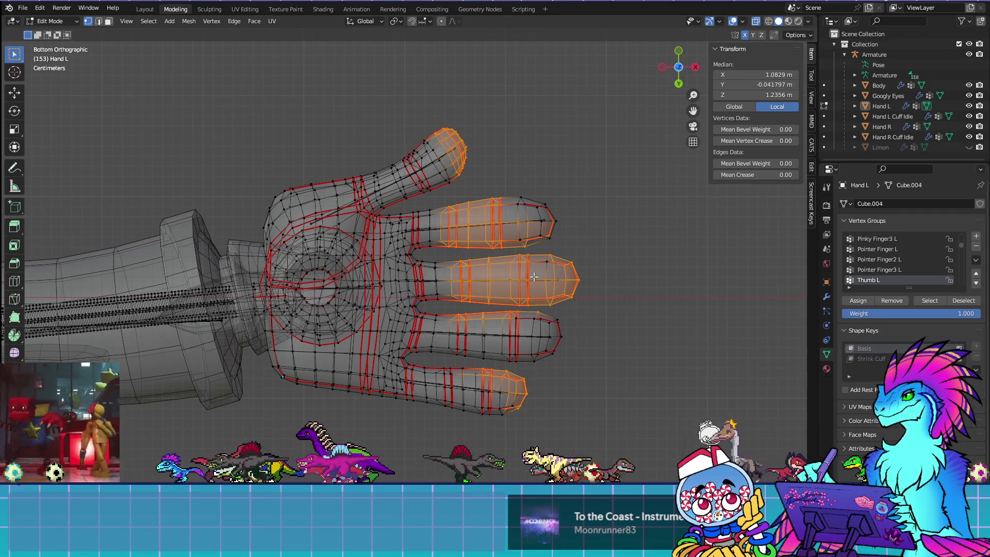
key(ctrl+Tab)
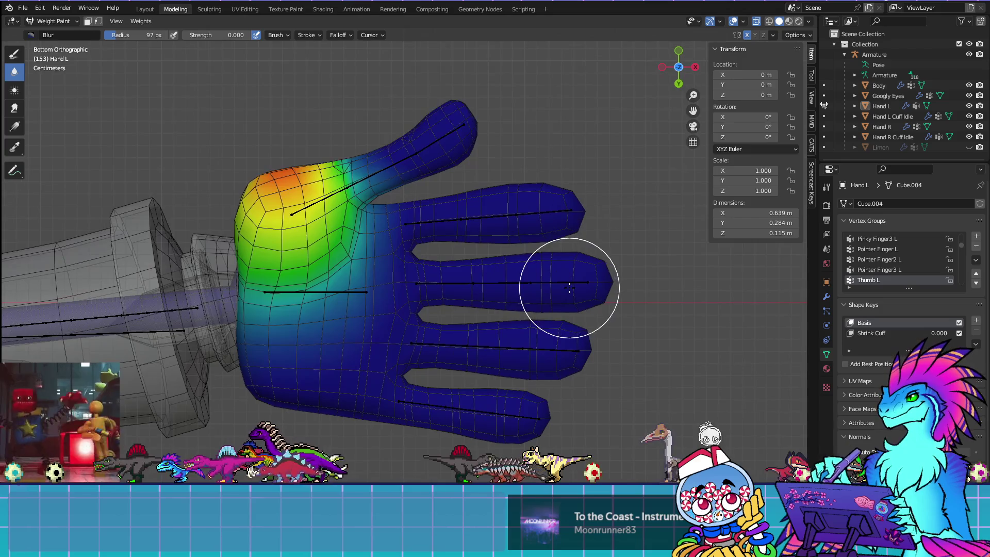
key(ctrl+Tab)
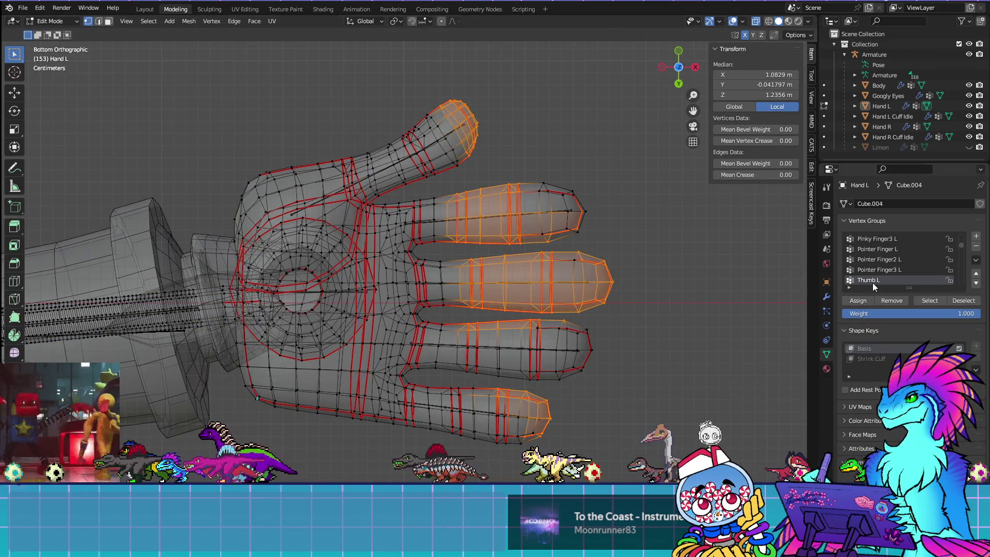
scroll(876, 263, down, 4)
key(alt+a)
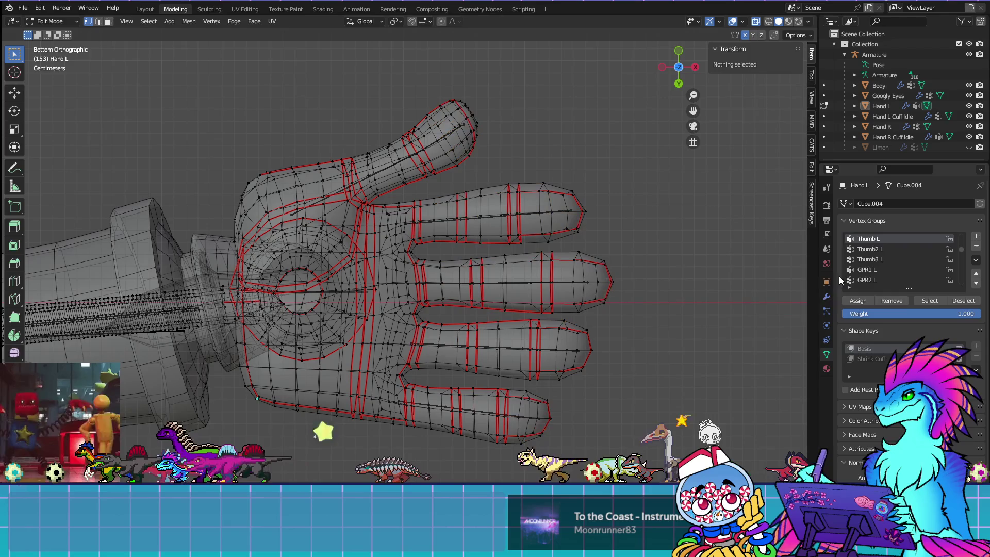
Step: Select Thumb2 L's vertices, deselect the thumb's own, and check the remaining weights
click(929, 300)
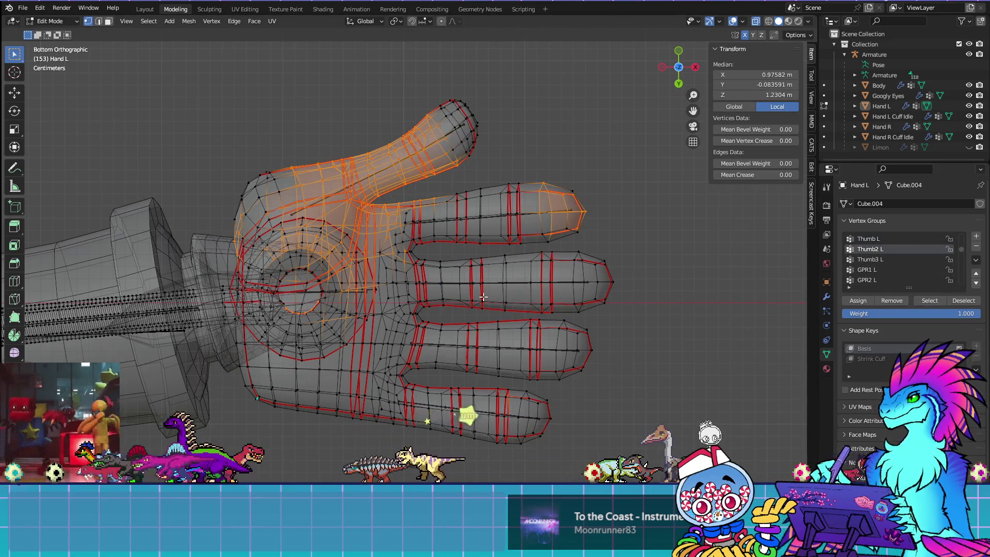
key(ctrl+Tab)
key(ctrl+Tab)
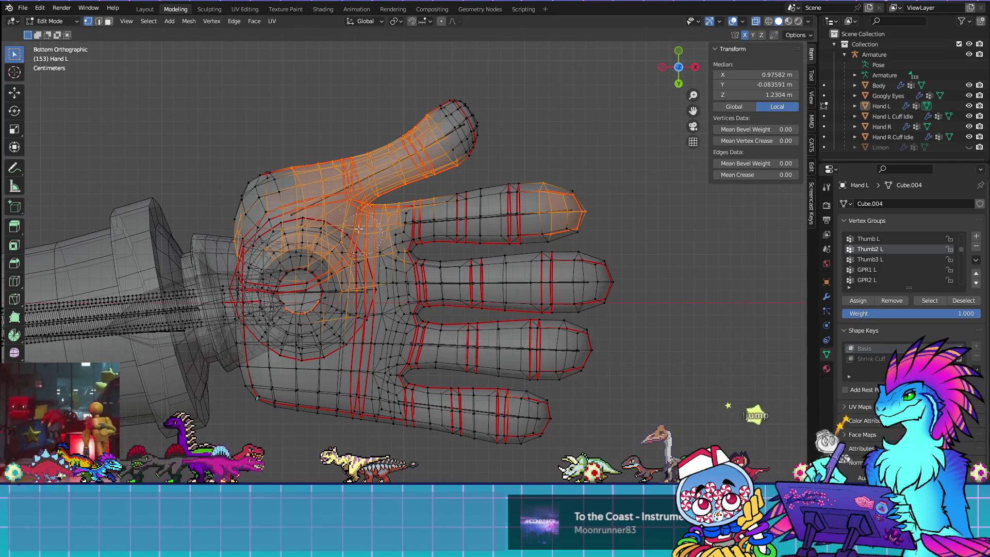
mouse_move(351, 155)
middle_down()
mouse_move(335, 152)
mouse_move(451, 129)
mouse_move(381, 150)
mouse_move(320, 149)
mouse_move(279, 175)
mouse_move(360, 189)
mouse_move(384, 175)
middle_up()
right_click(384, 175)
key(ctrl+Tab)
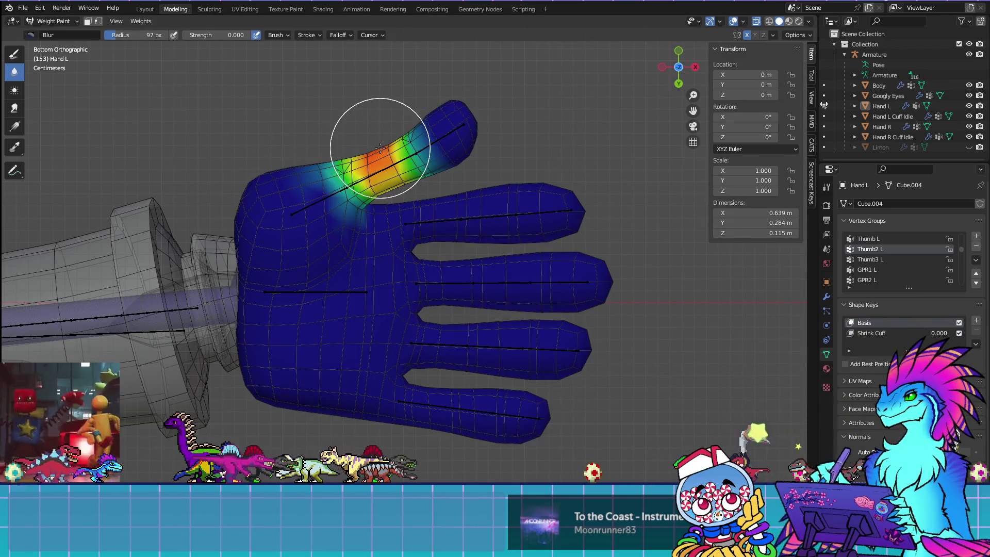
key(Tab)
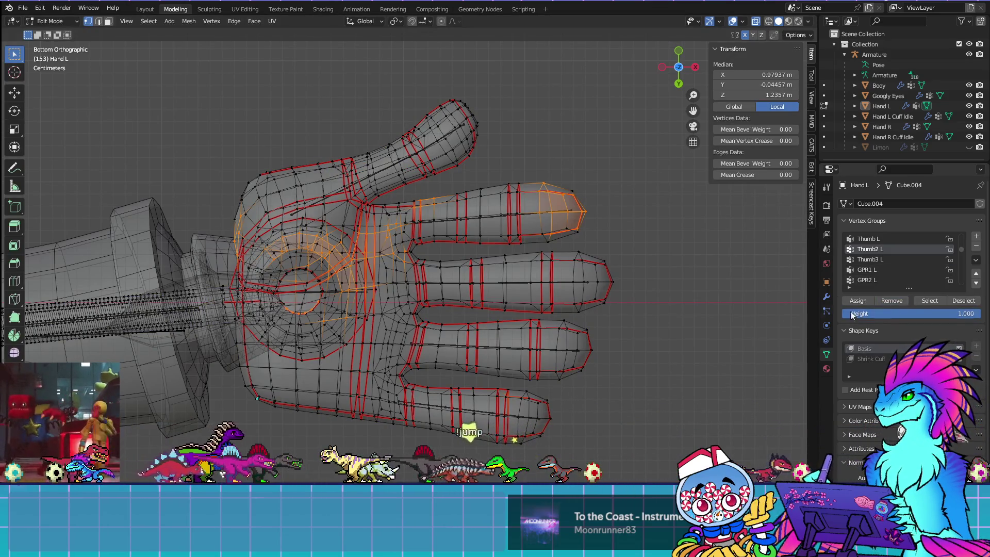
key(alt+a)
Step: Select Thumb3 L's vertices and deselect those along the thumb, keeping the strays
click(876, 259)
click(929, 300)
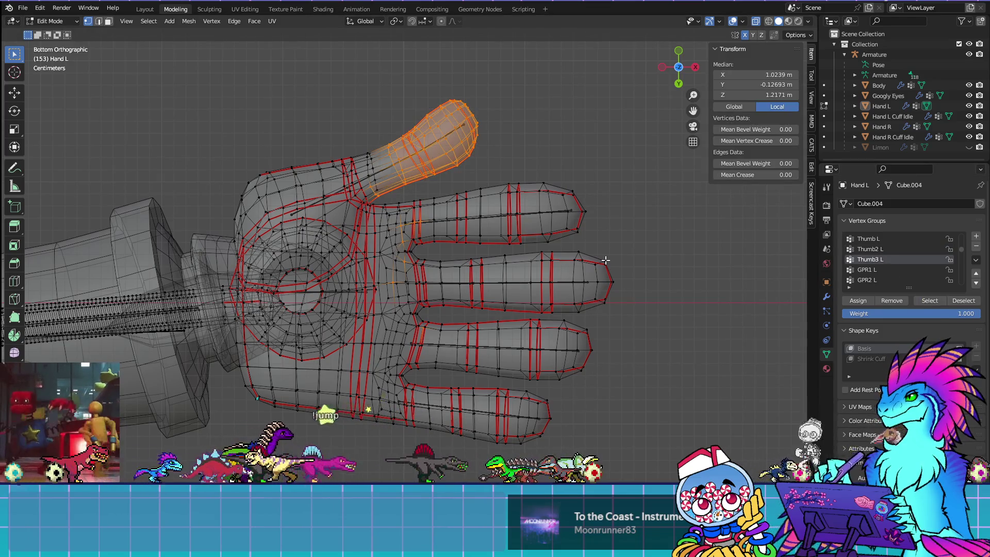
key(c)
mouse_move(392, 168)
middle_down()
mouse_move(371, 166)
mouse_move(398, 132)
mouse_move(454, 100)
middle_up()
key(Escape)
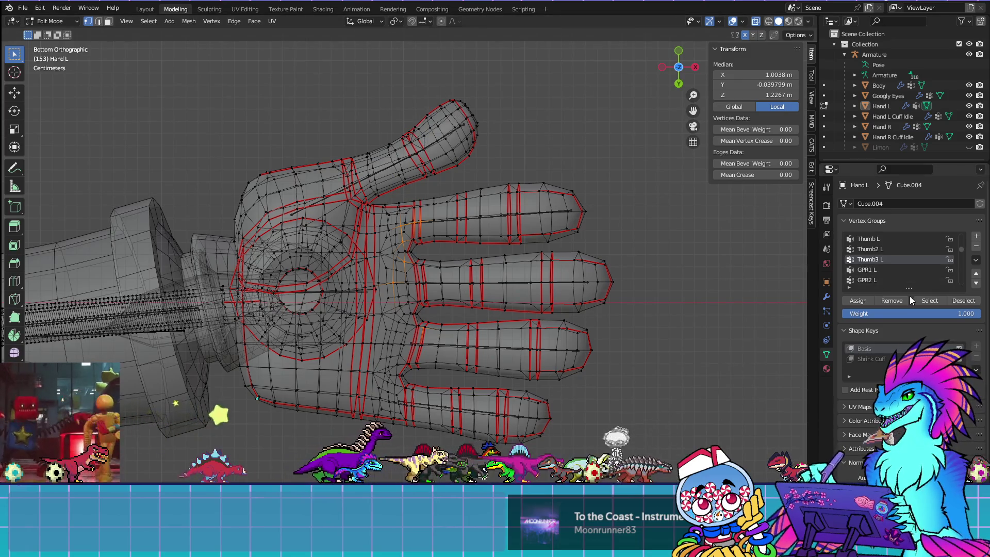
key(alt+a)
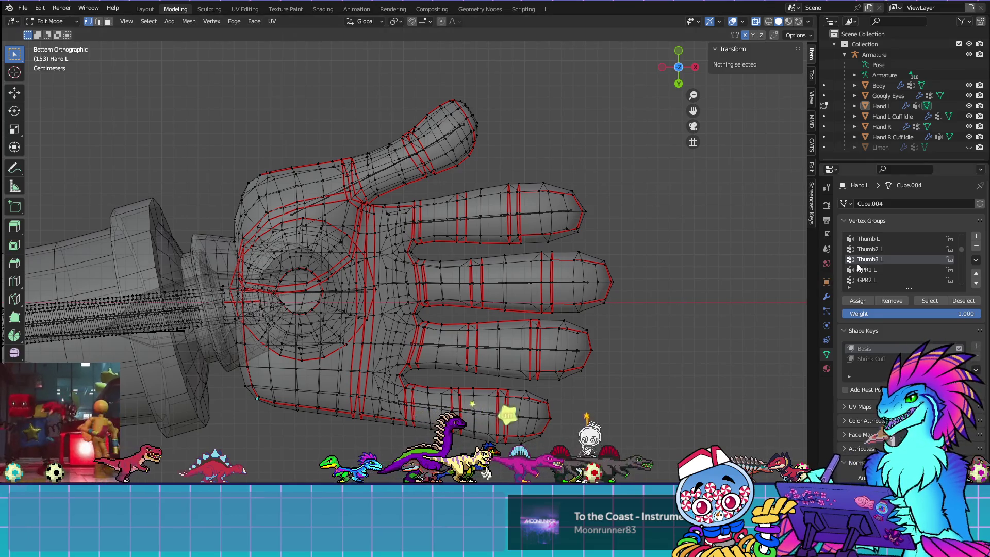
Step: Make GPR1 L the active vertex group
click(875, 279)
click(874, 270)
scroll(630, 265, down, 5)
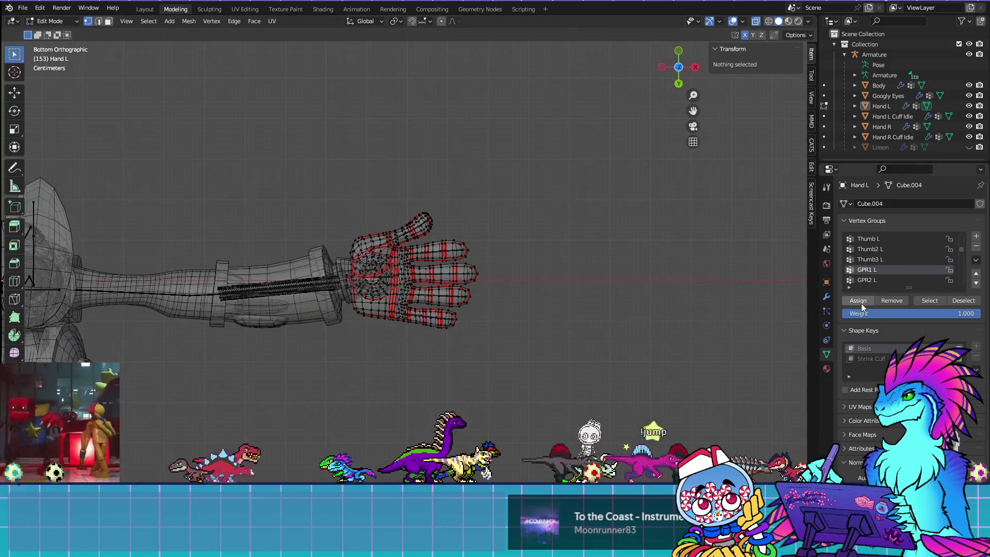
Step: Select the GPR1 L group's vertices, then clear the mesh selection
click(929, 301)
scroll(897, 272, down, 5)
scroll(876, 271, down, 10)
click(771, 285)
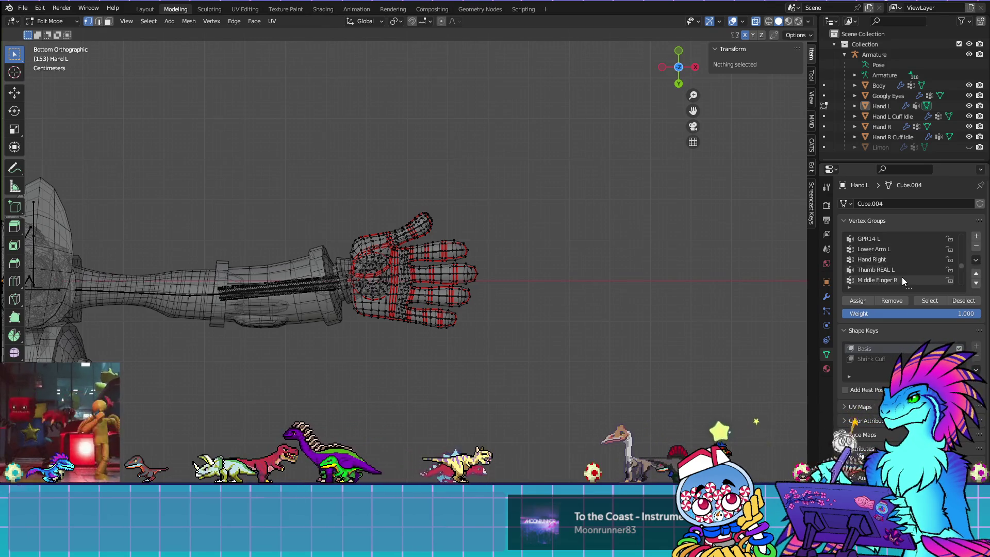
Step: Select the vertices of the Lower Arm L vertex group
click(930, 305)
scroll(479, 240, down, 6)
scroll(480, 241, up, 3)
scroll(915, 244, up, 1)
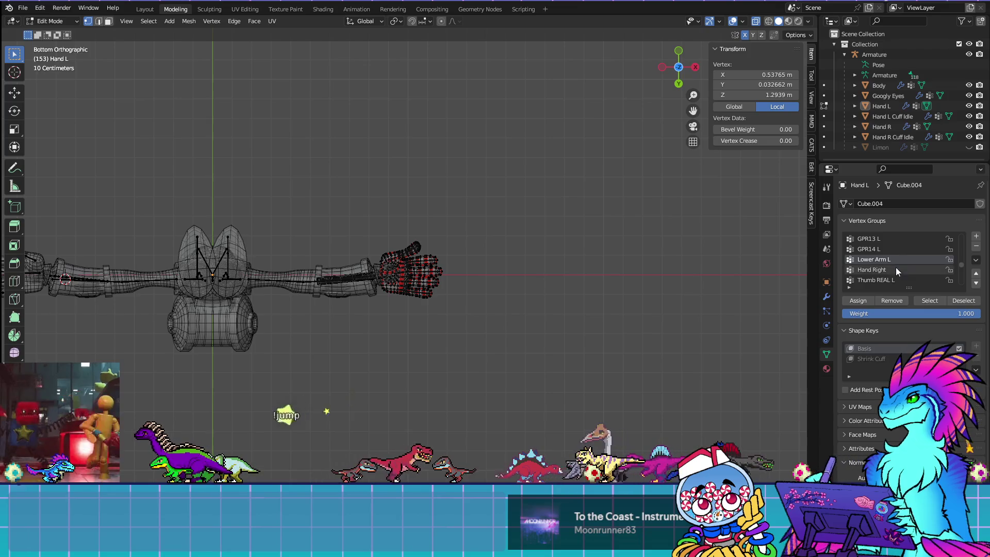
scroll(907, 263, down, 1)
scroll(907, 263, down, 1)
Step: Add the Thumb REAL L group's vertices to the selection and orbit around the left hand
click(897, 258)
click(929, 301)
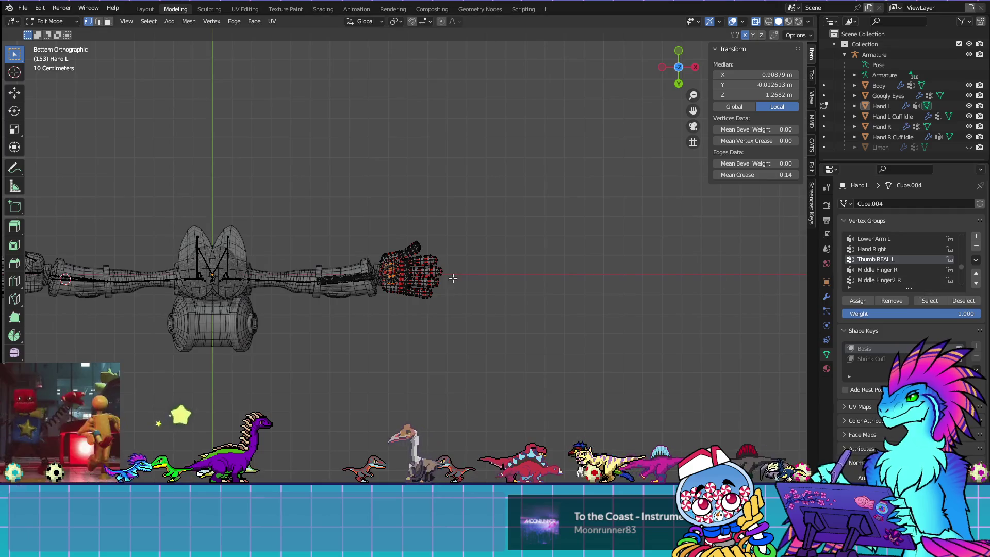
scroll(462, 278, up, 6)
mouse_move(431, 196)
middle_down()
mouse_move(545, 380)
mouse_move(533, 349)
mouse_move(603, 325)
mouse_move(640, 299)
mouse_move(634, 286)
mouse_move(670, 281)
middle_up()
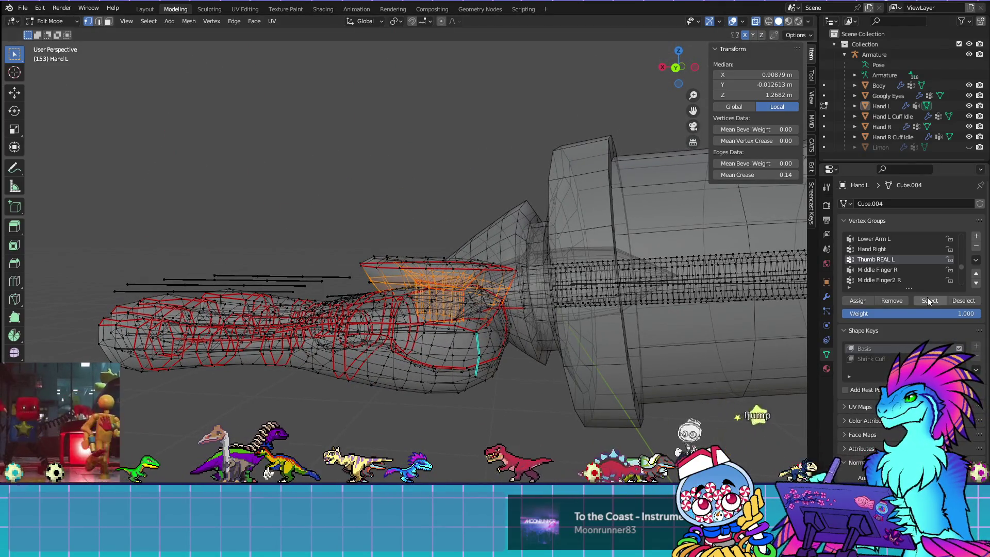
key(ctrl+z)
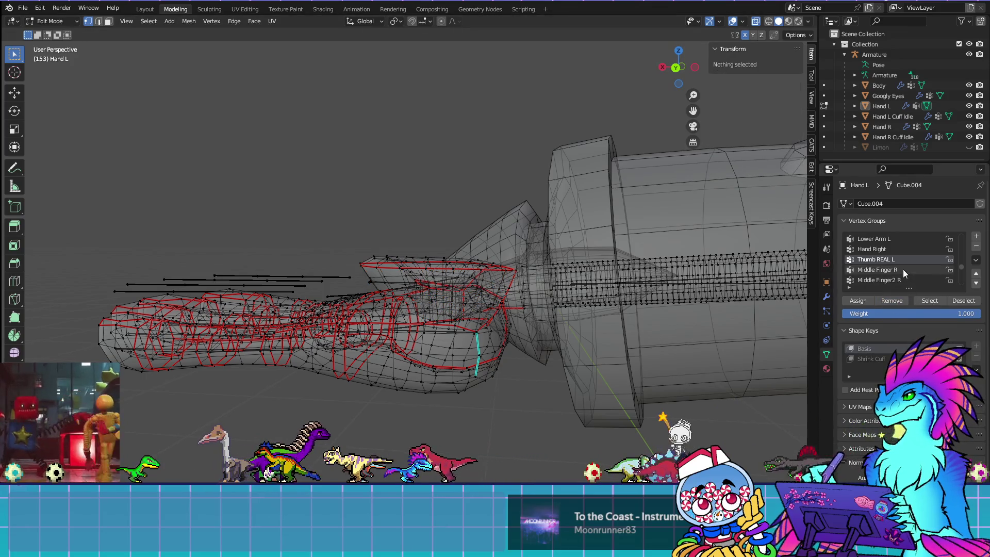
click(902, 270)
key(l)
key(ctrl+Tab)
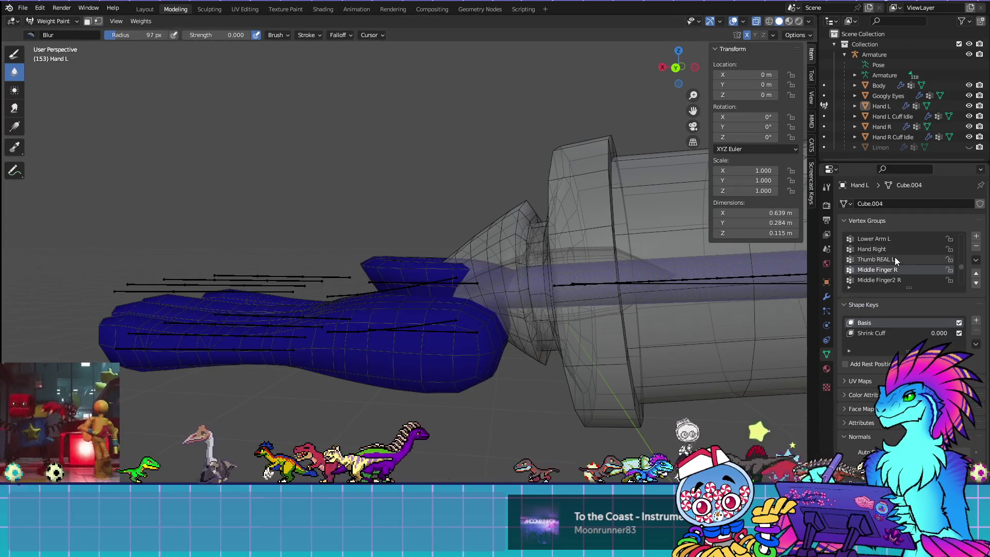
key(Tab)
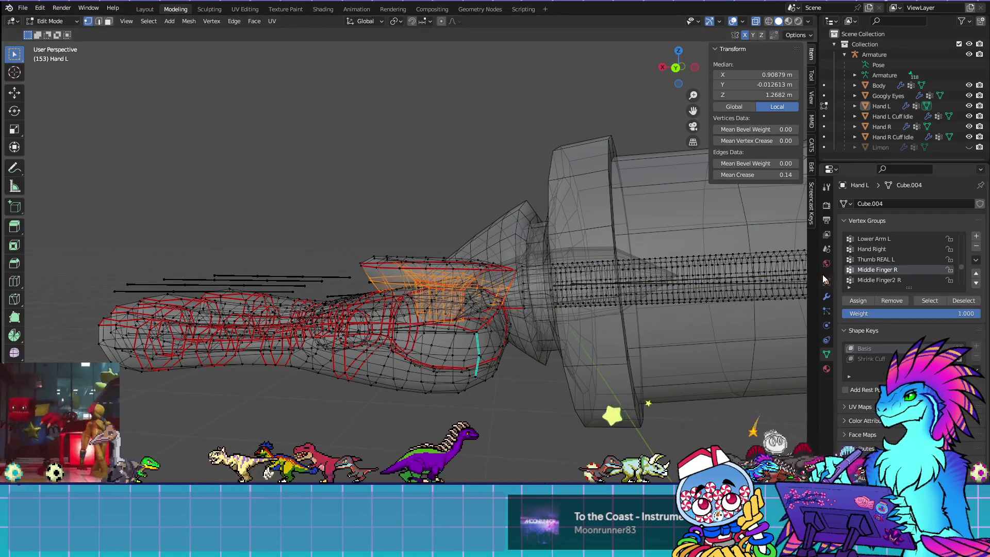
key(alt+a)
click(884, 259)
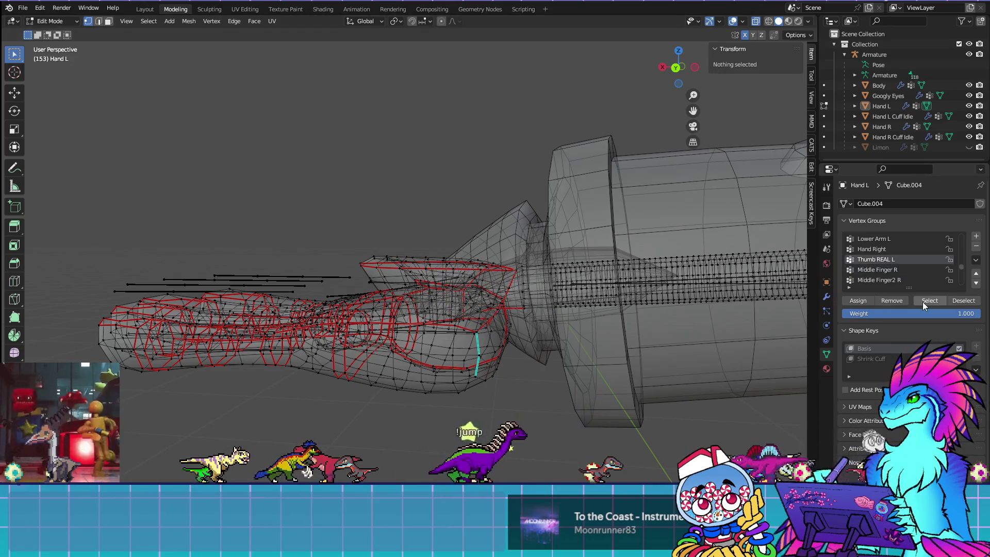
click(923, 302)
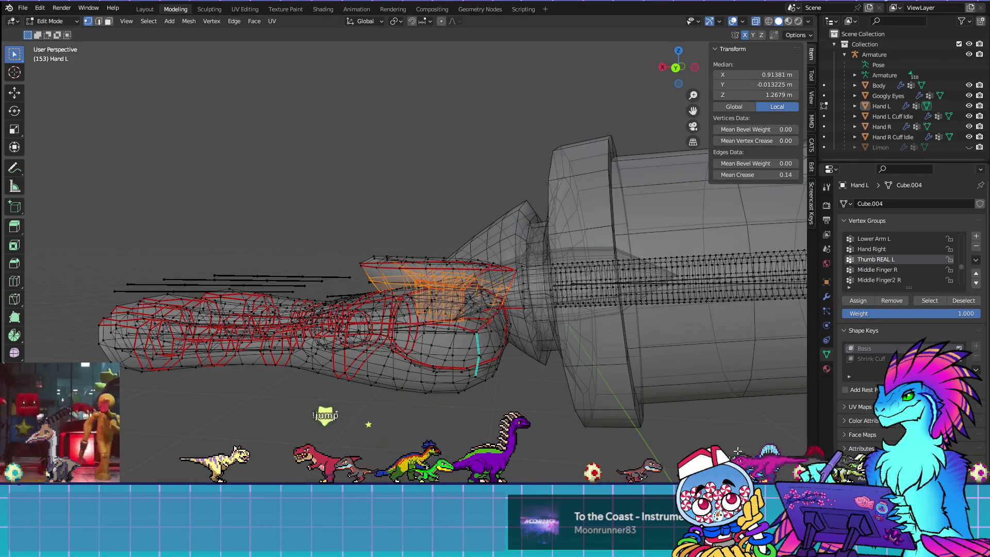
key(alt+a)
scroll(453, 247, down, 8)
click(883, 271)
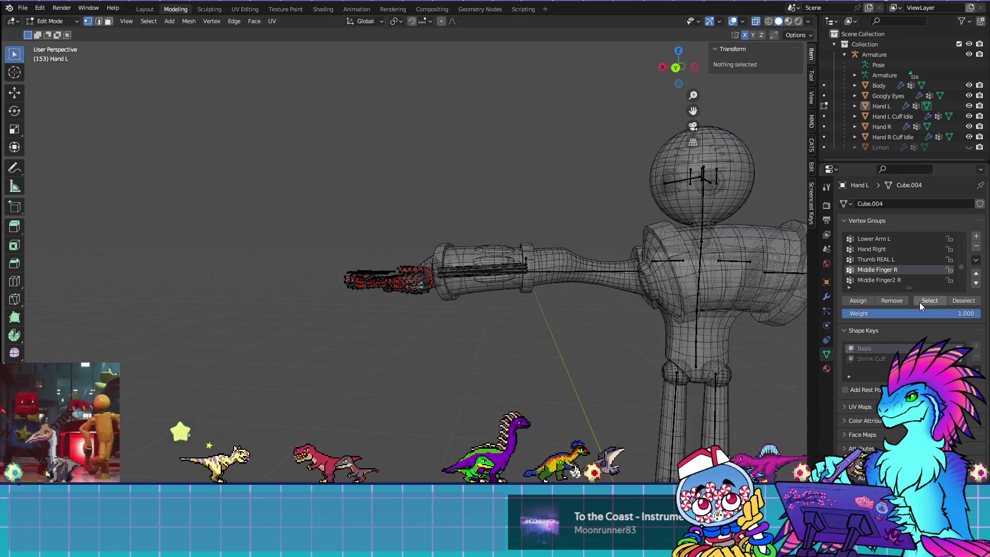
Step: Face the character front-on and select the GPR14 group's vertices
mouse_move(714, 304)
middle_down()
mouse_move(309, 308)
mouse_move(597, 325)
middle_up()
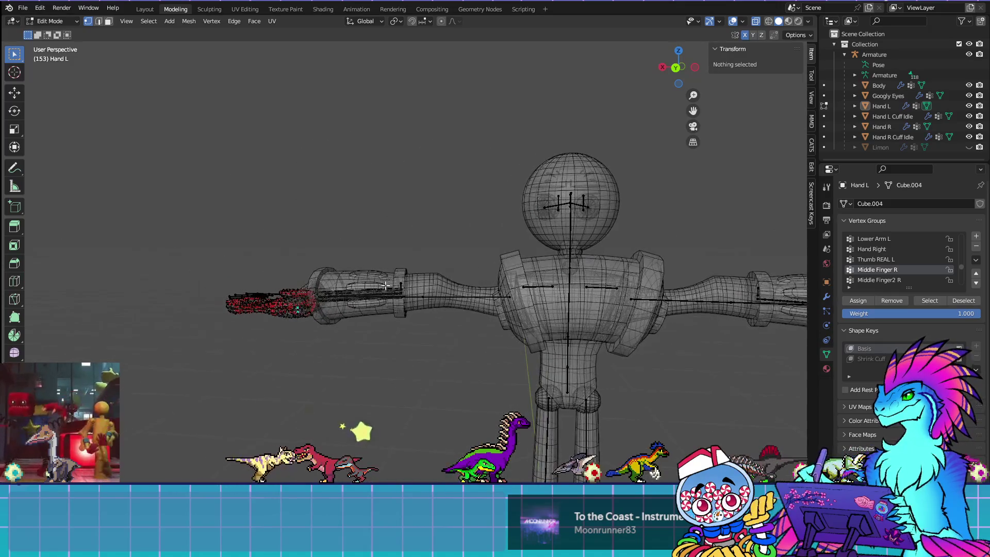
scroll(884, 261, down, 4)
scroll(883, 258, down, 8)
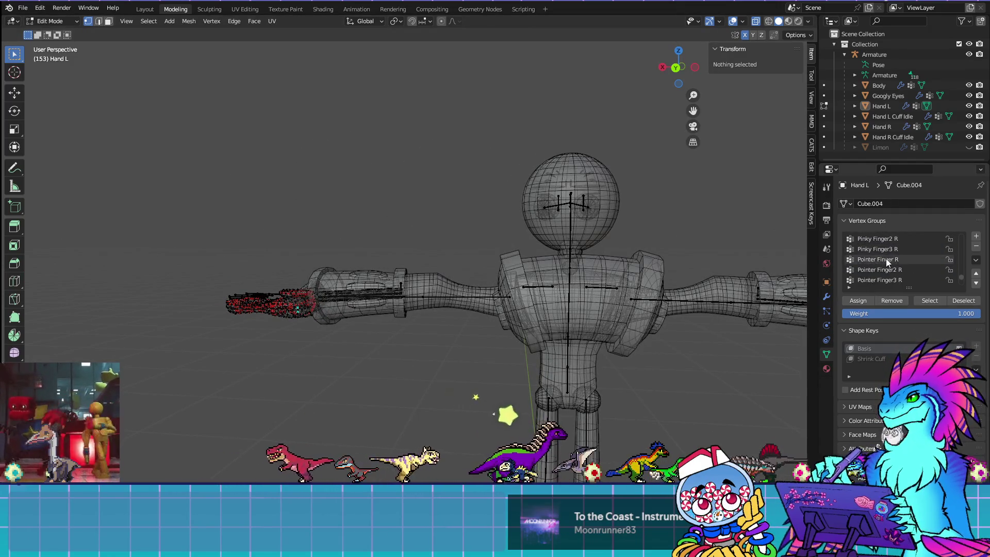
click(883, 279)
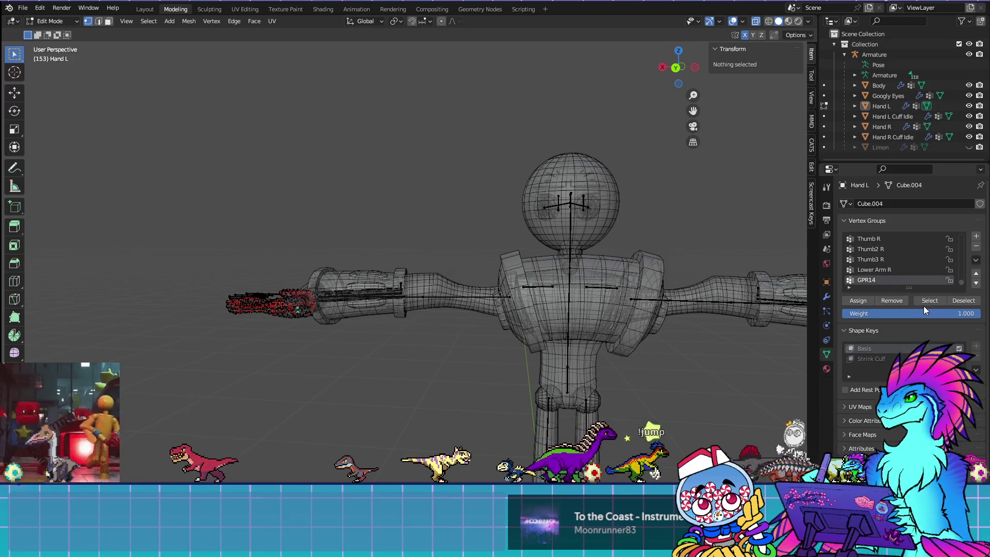
click(928, 300)
Step: View GPR14's weights on the left hand in Weight Paint from the side
mouse_move(366, 237)
middle_down()
mouse_move(607, 323)
mouse_move(535, 294)
middle_up()
scroll(498, 287, up, 5)
scroll(607, 323, up, 4)
key(Tab)
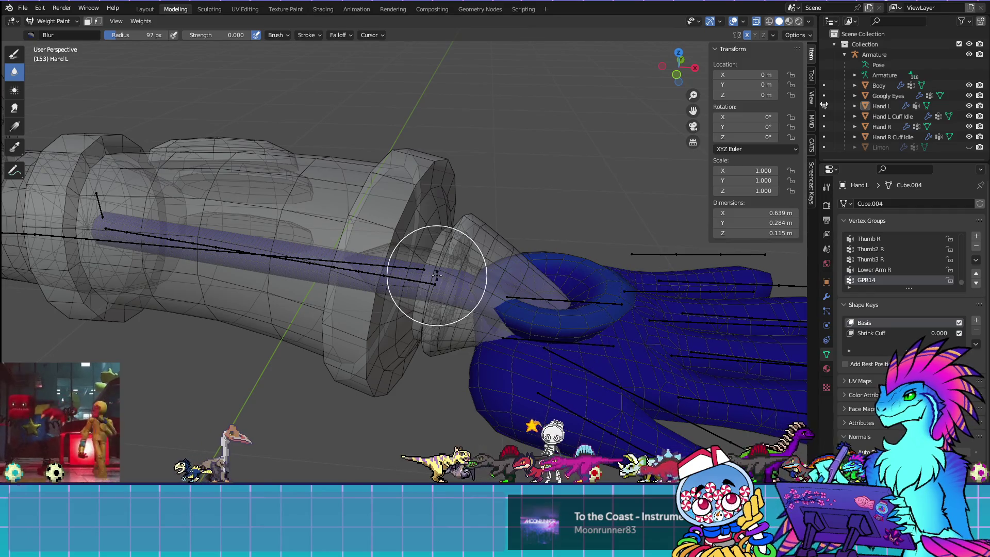
Step: Return to Edit Mode with Lower Arm R active, deselect all, and delete a leftover right-thumb group
click(897, 270)
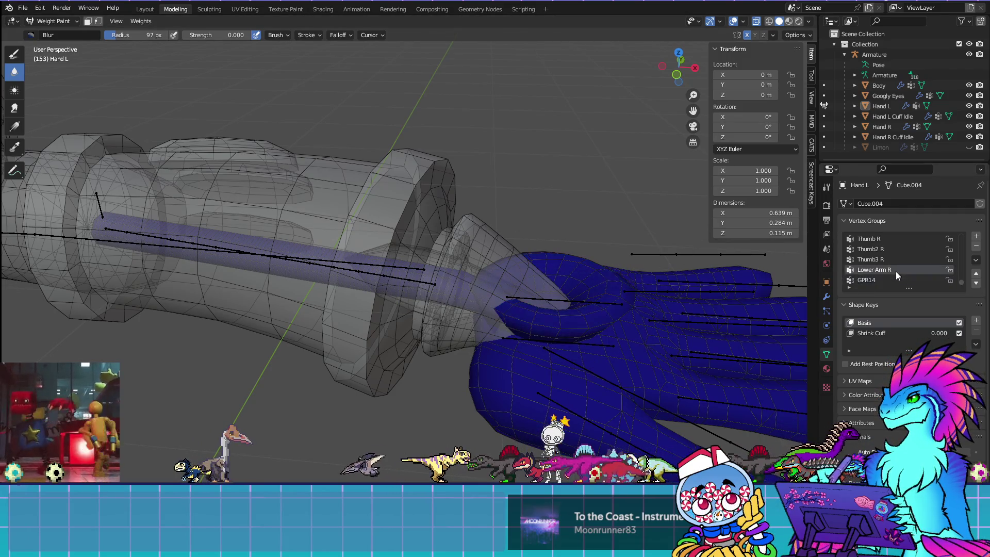
key(Tab)
key(alt+a)
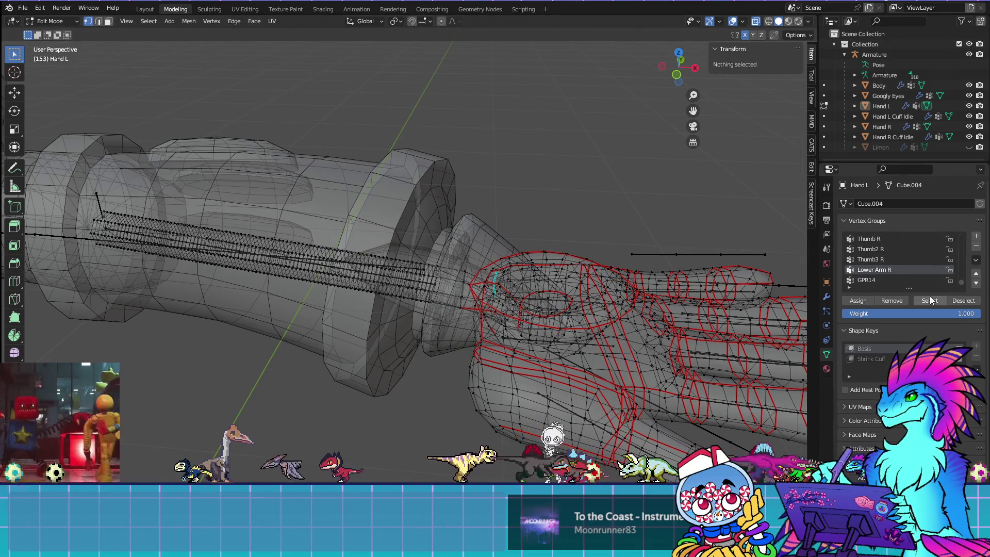
click(976, 249)
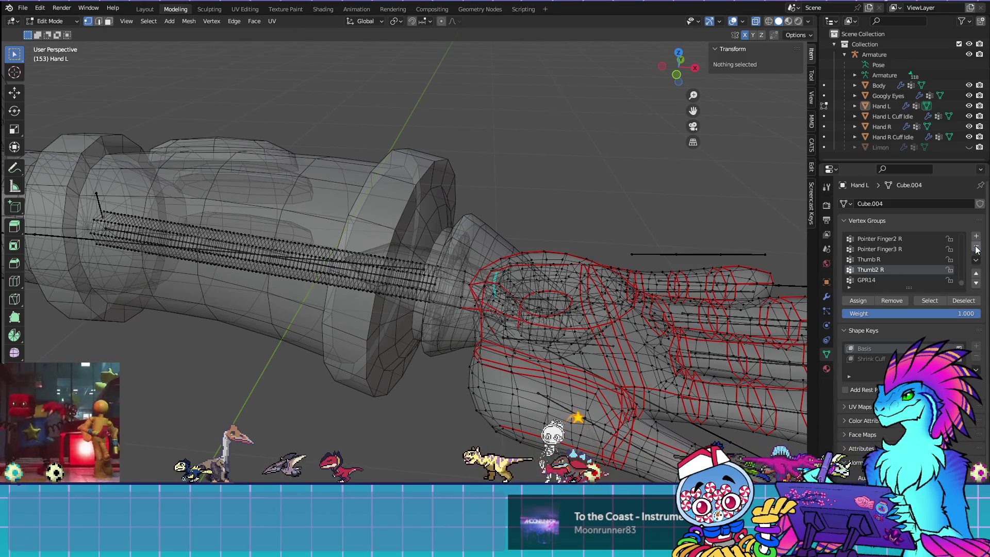
Step: Delete the leftover right pinky and finger groups, Middle Finger R, and Hand Right
click(975, 250)
click(976, 250)
click(975, 250)
click(976, 249)
click(975, 250)
click(975, 249)
click(975, 249)
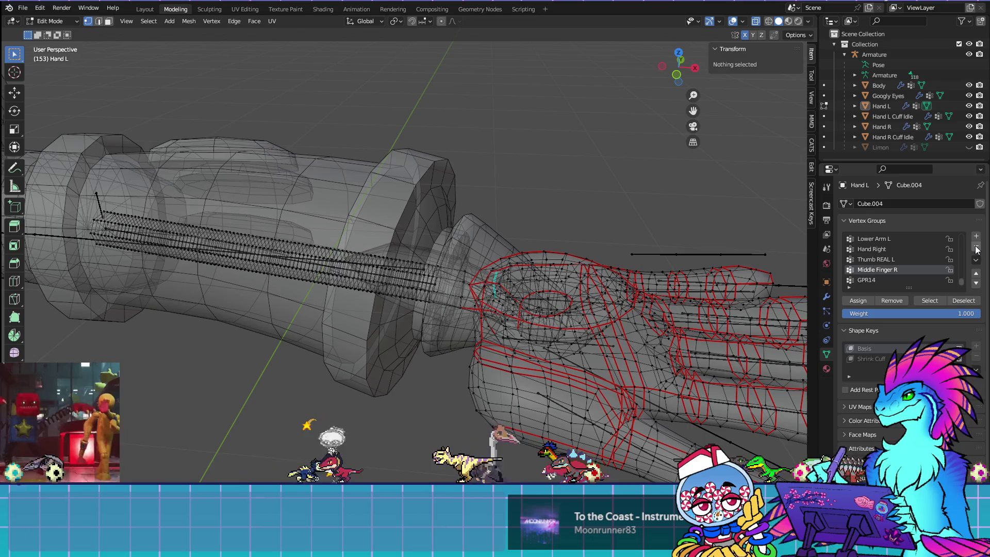
click(975, 249)
click(891, 259)
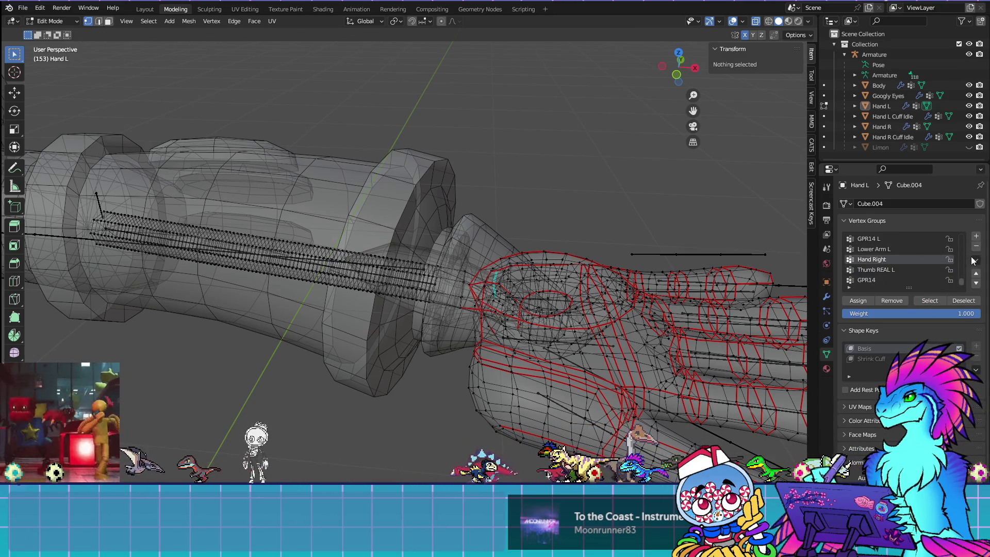
click(975, 247)
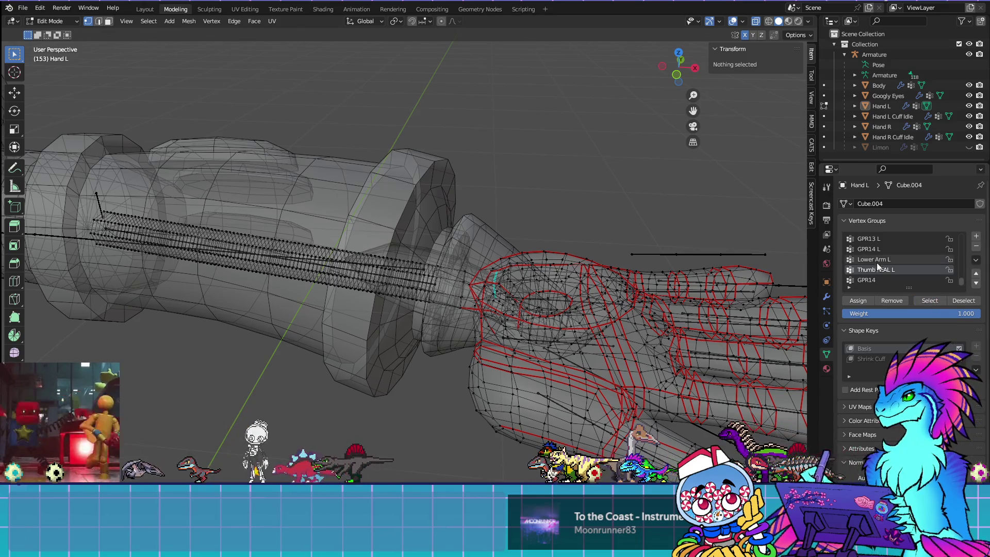
Step: Select the Lower Arm L group's vertices and orbit around the forearm
scroll(868, 262, up, 2)
scroll(867, 262, down, 1)
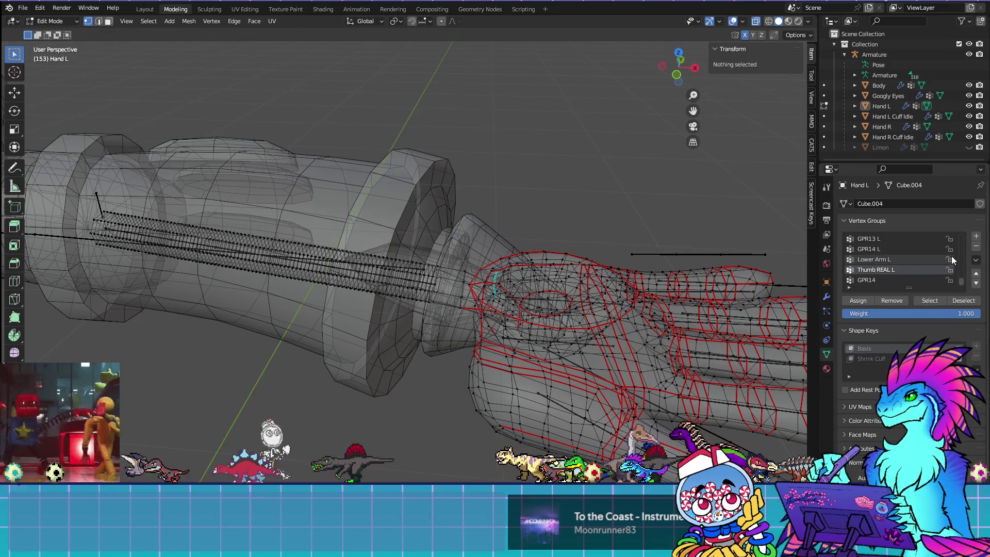
click(929, 300)
middle_drag(330, 221, 289, 229)
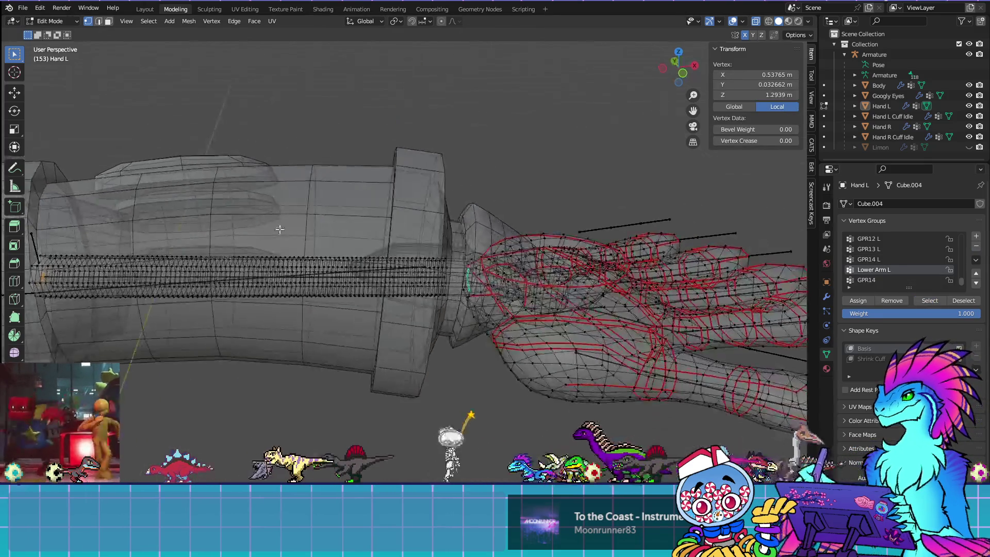
Step: Make GPR14 L active and select its wrist vertices, viewing the end of the cuff
middle_drag(240, 276, 480, 252)
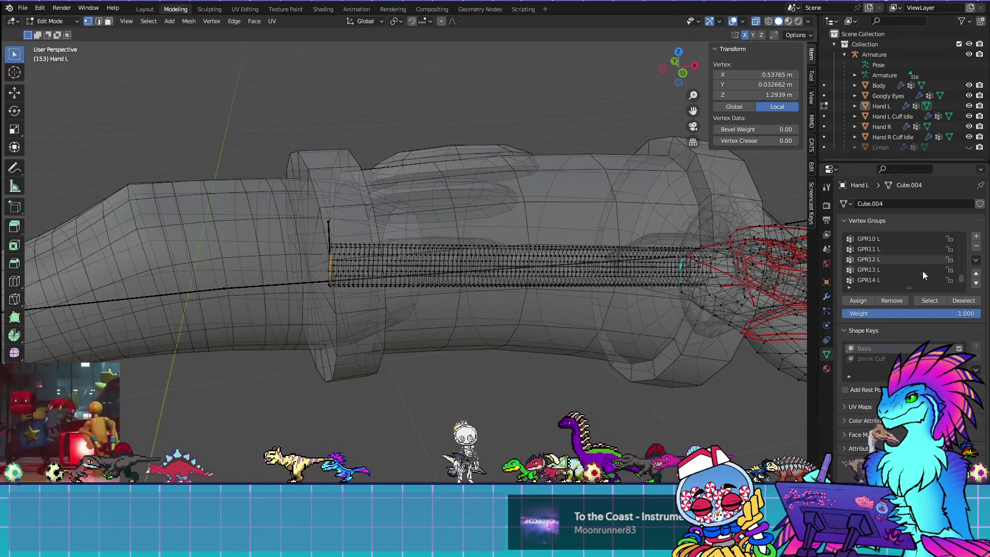
click(880, 280)
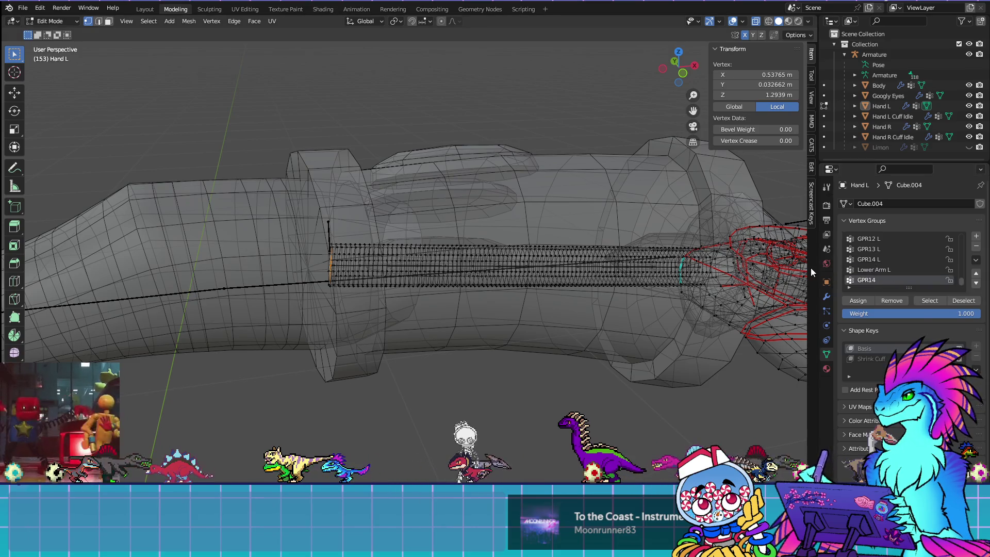
scroll(804, 267, down, 5)
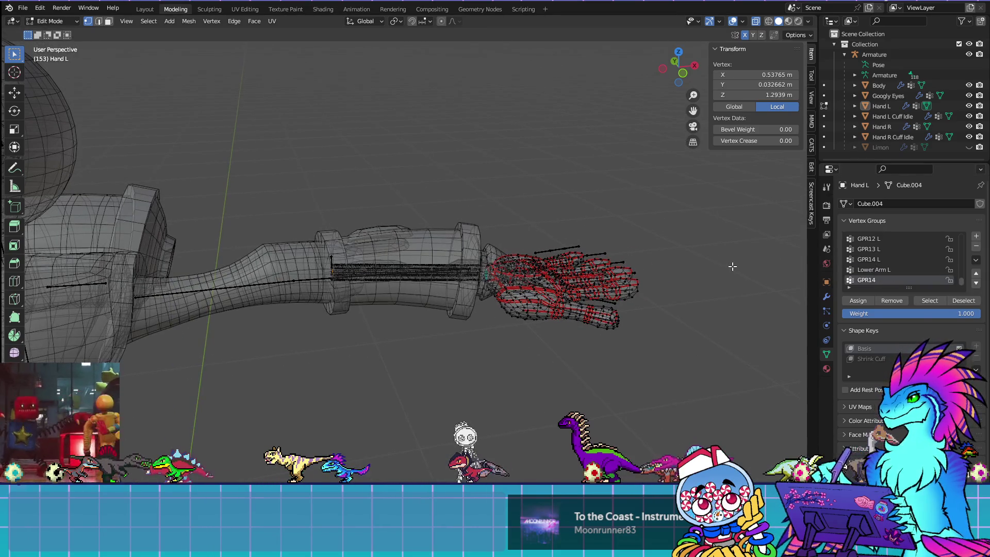
click(868, 259)
click(928, 301)
scroll(716, 268, up, 6)
middle_drag(716, 268, 504, 276)
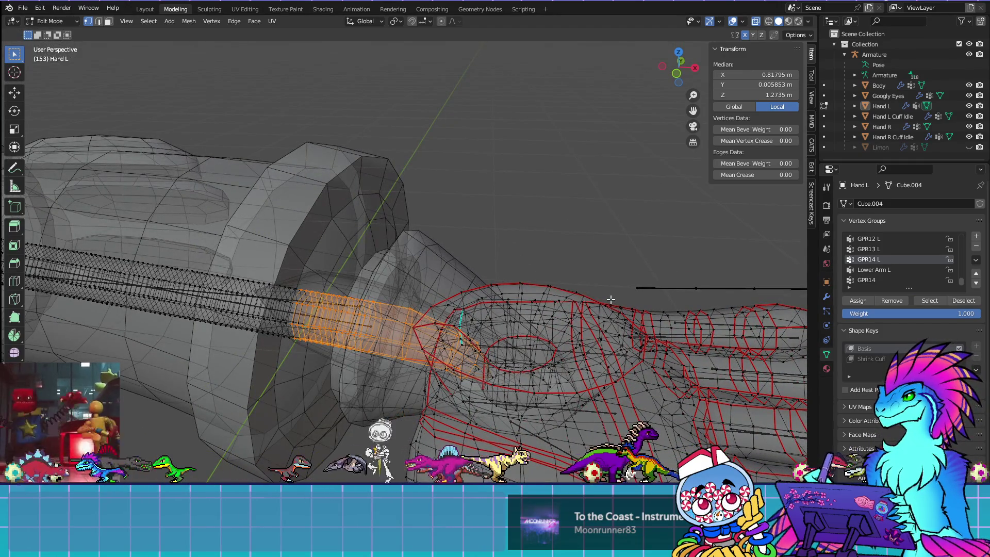
Step: In Weight Paint, display GPR14's weights, then pick the right hand object
key(ctrl+Tab)
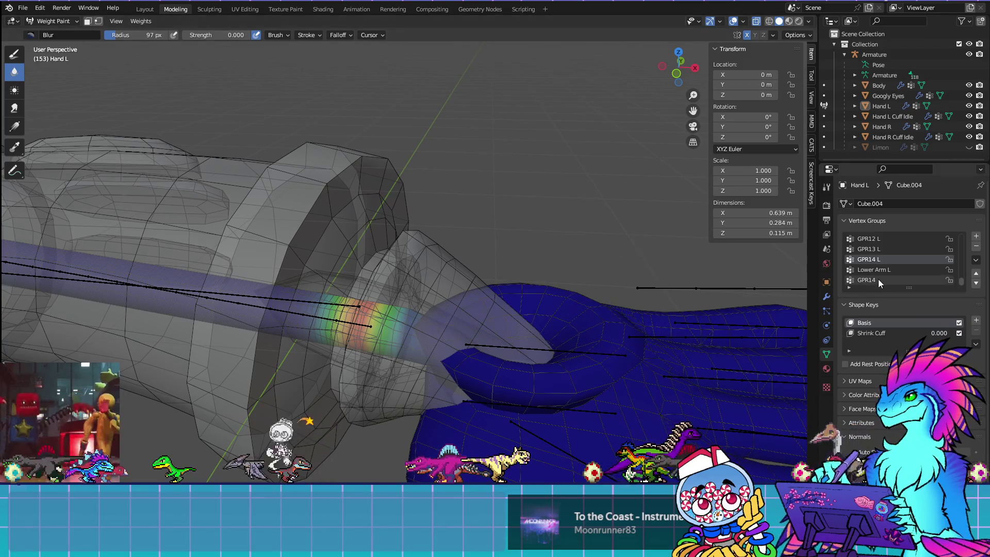
click(879, 280)
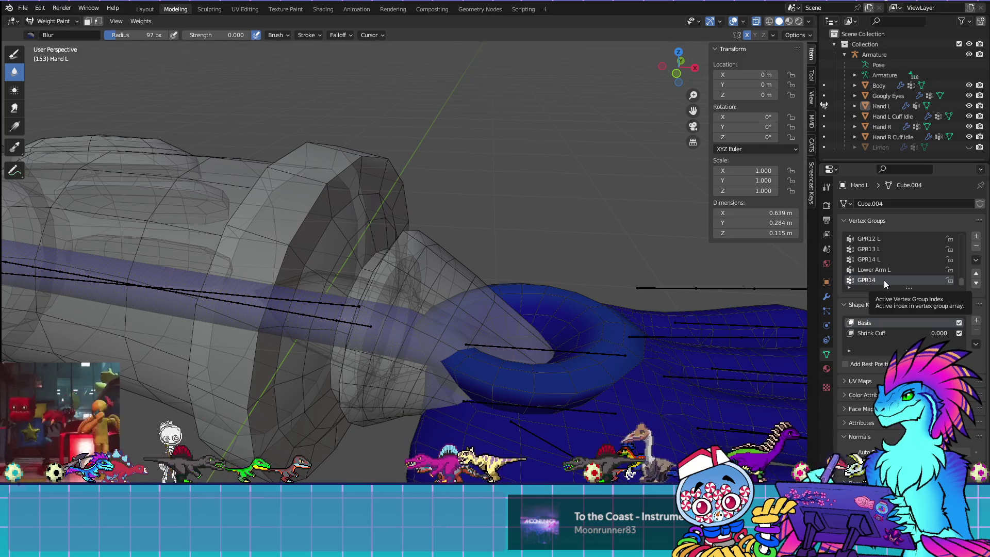
scroll(476, 277, down, 5)
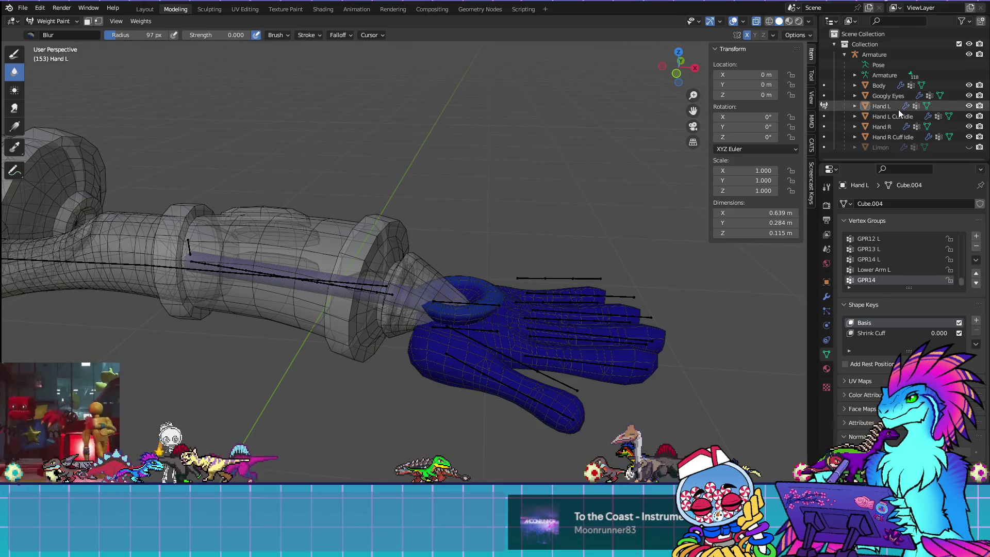
click(888, 125)
click(40, 21)
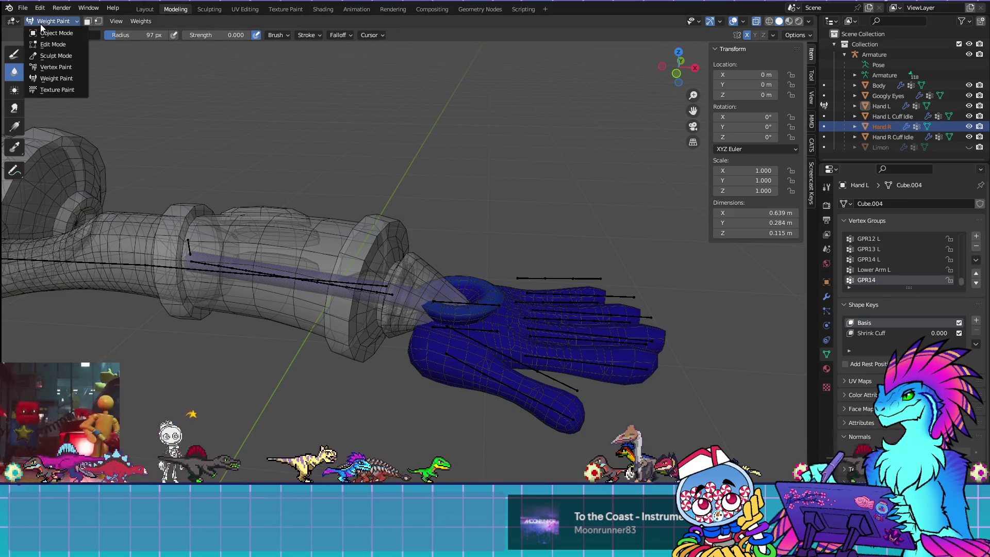
Step: In Object Mode, make the right hand active with its GPR14 group selected
click(37, 31)
click(885, 126)
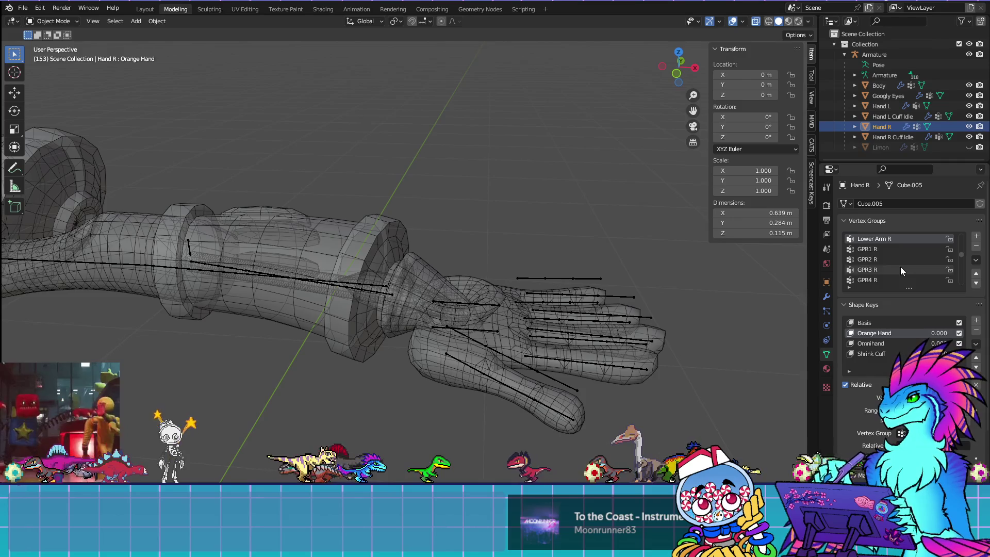
scroll(882, 282, down, 10)
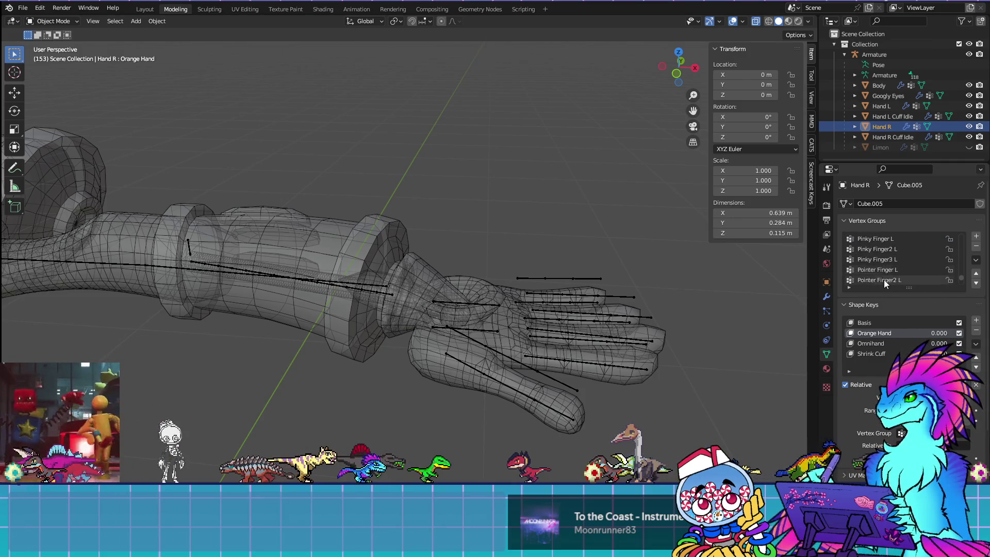
click(886, 280)
scroll(412, 232, down, 5)
mouse_move(412, 232)
middle_down()
mouse_move(361, 216)
mouse_move(432, 190)
mouse_move(422, 246)
middle_up()
scroll(401, 209, up, 5)
Step: In the right hand's Edit Mode, deselect all and select the GPR14 R wrist vertices
key(Tab)
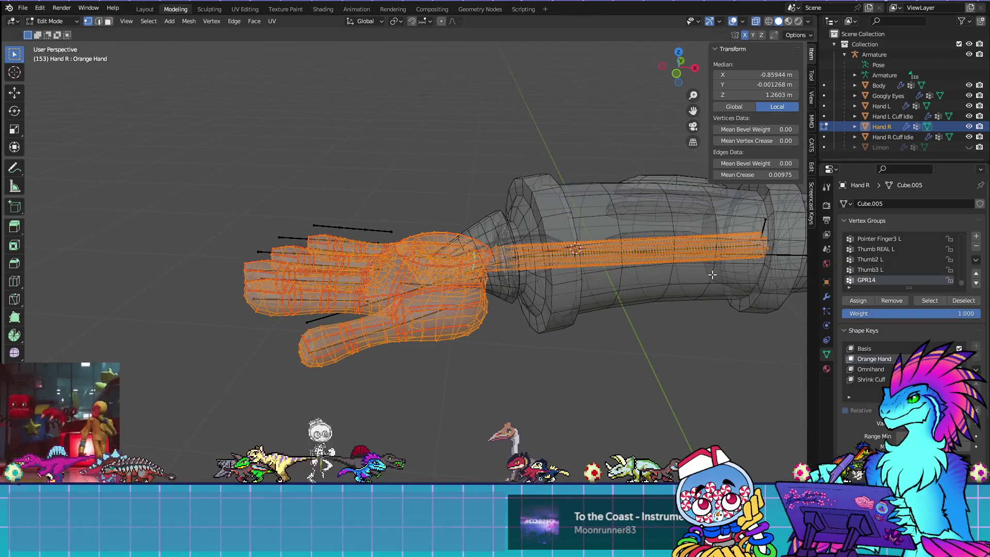
click(589, 147)
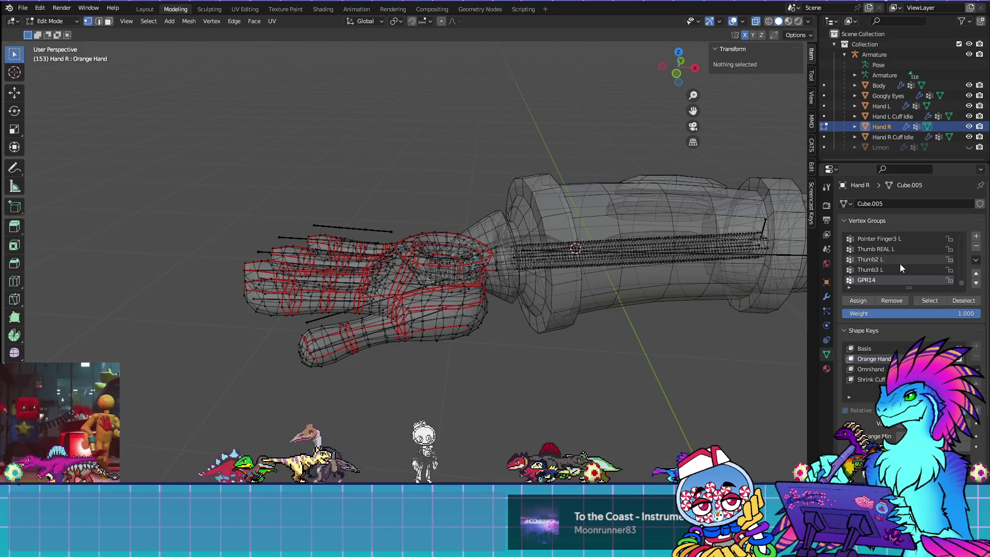
scroll(899, 266, up, 5)
scroll(890, 263, down, 3)
click(922, 301)
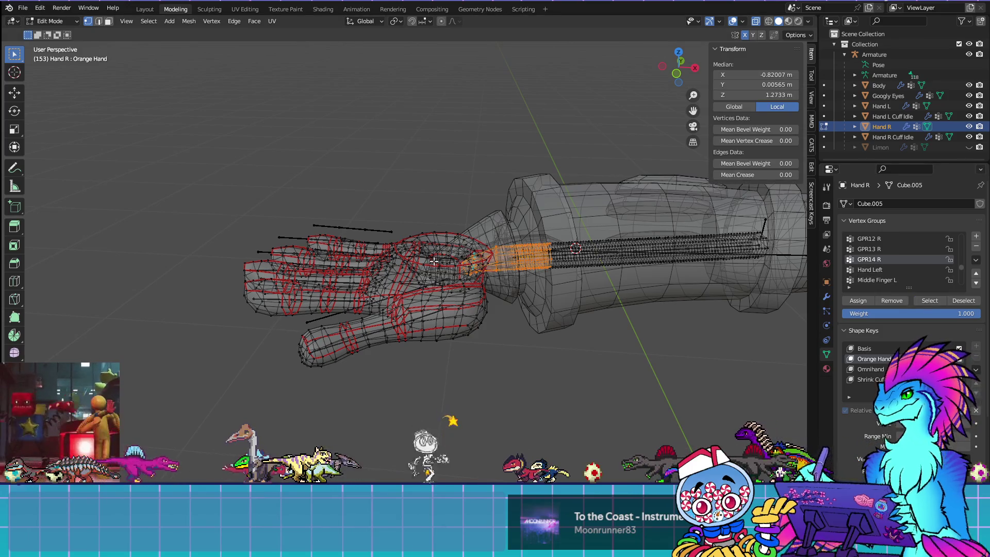
scroll(881, 265, up, 1)
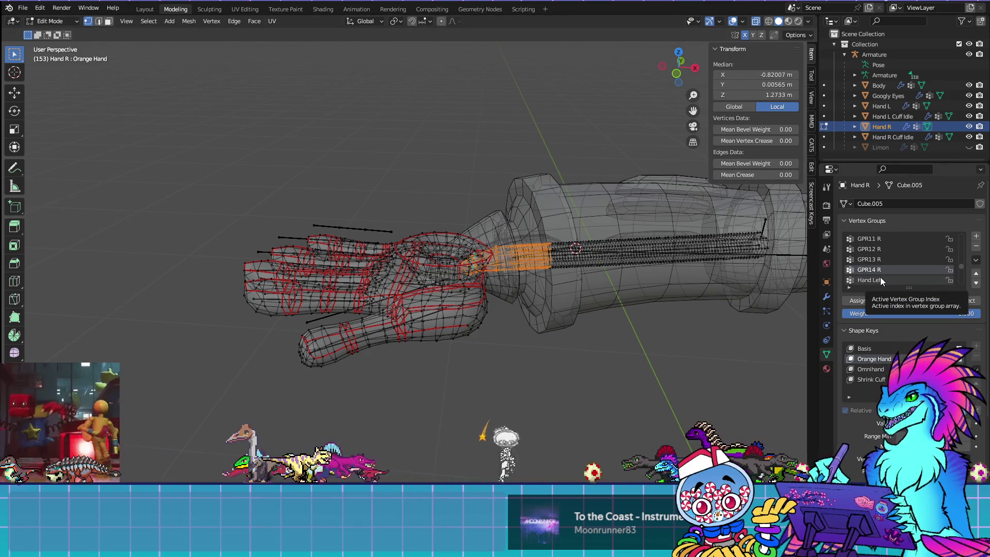
scroll(880, 278, down, 5)
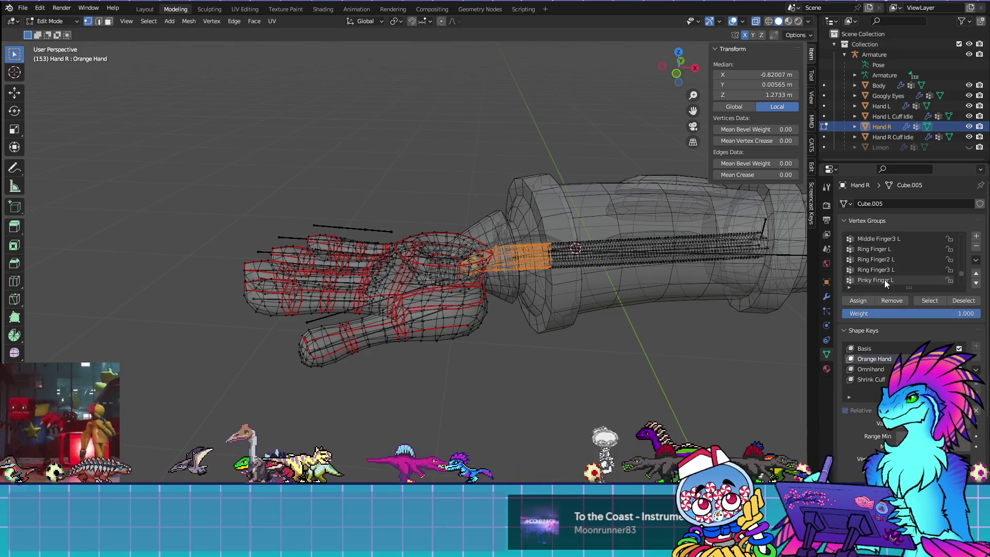
Step: Back in Object Mode, select the left hand and delete its GPR14 vertex group
key(Tab)
mouse_move(668, 305)
shift+middle_down()
mouse_move(488, 301)
mouse_move(453, 349)
shift+middle_up()
click(466, 327)
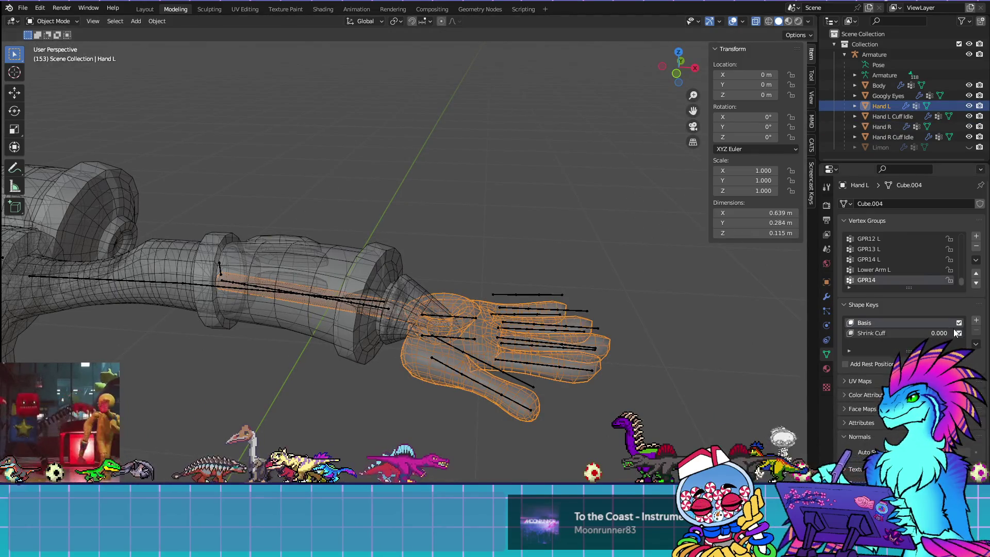
click(977, 247)
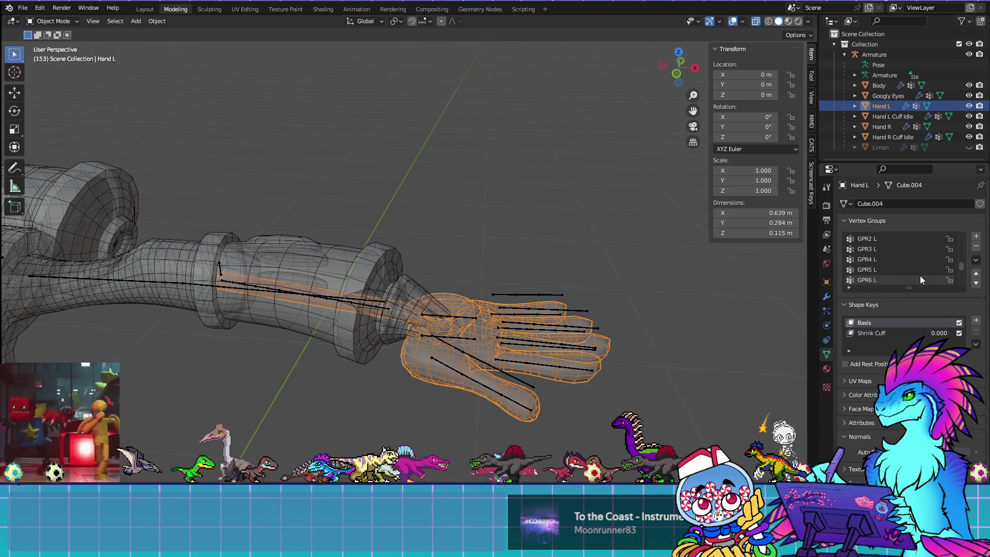
scroll(919, 276, up, 5)
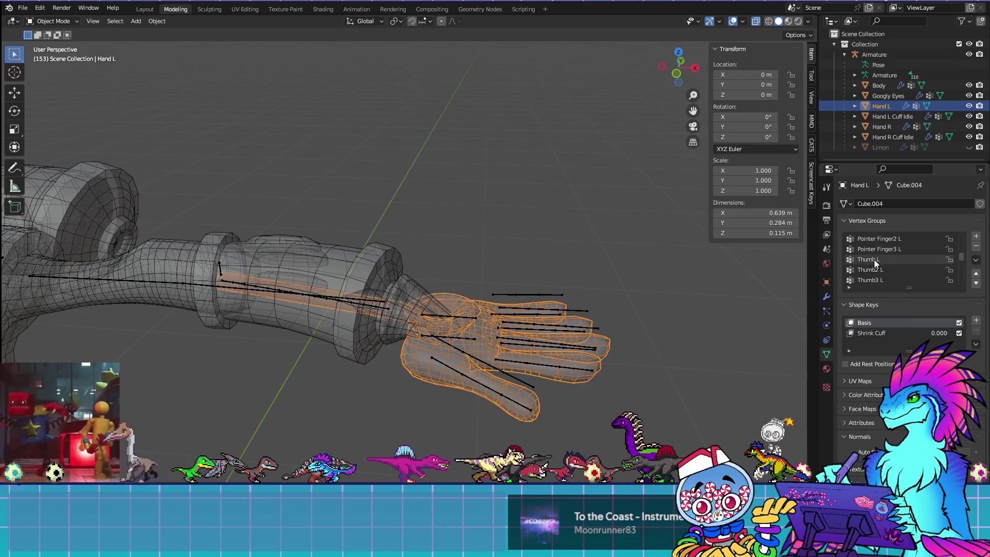
scroll(385, 298, down, 3)
shift+middle_drag(387, 302, 455, 361)
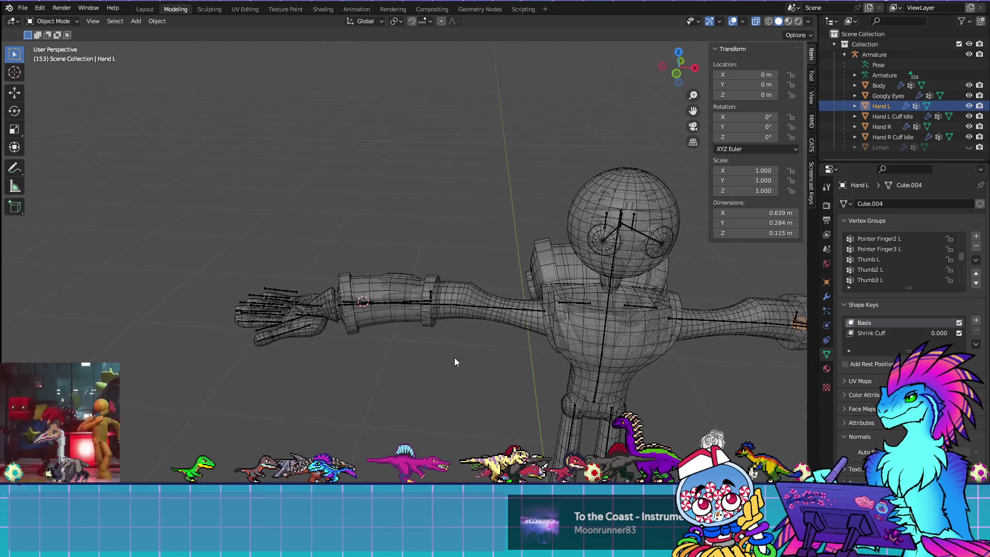
Step: Select the entire right glove hand mesh in Edit Mode, then return to Object Mode
click(328, 309)
click(301, 330)
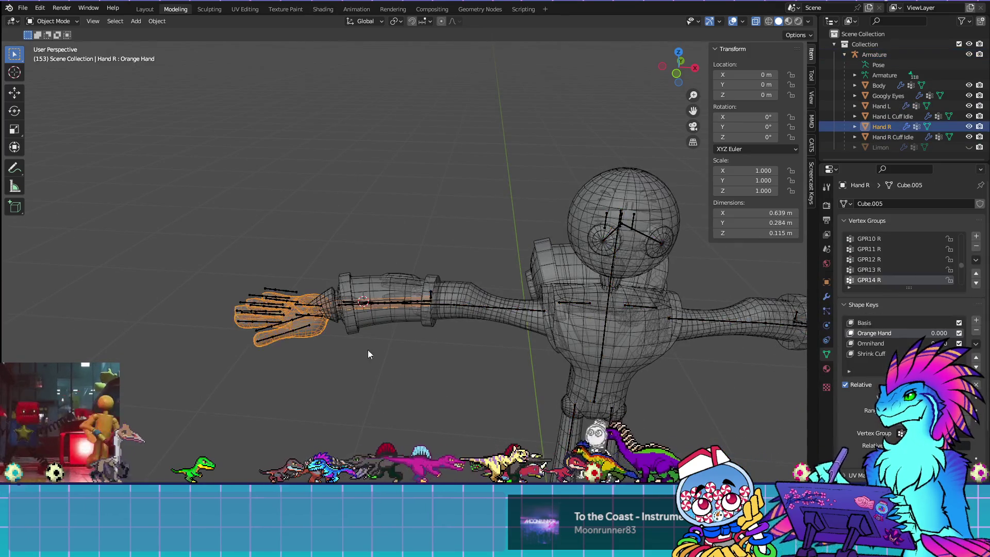
scroll(347, 342, up, 3)
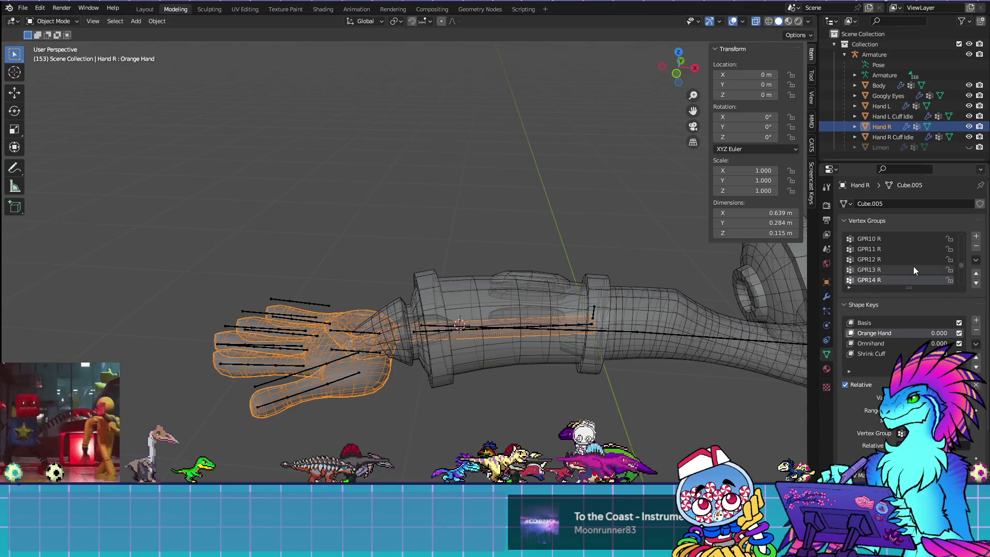
scroll(914, 266, down, 5)
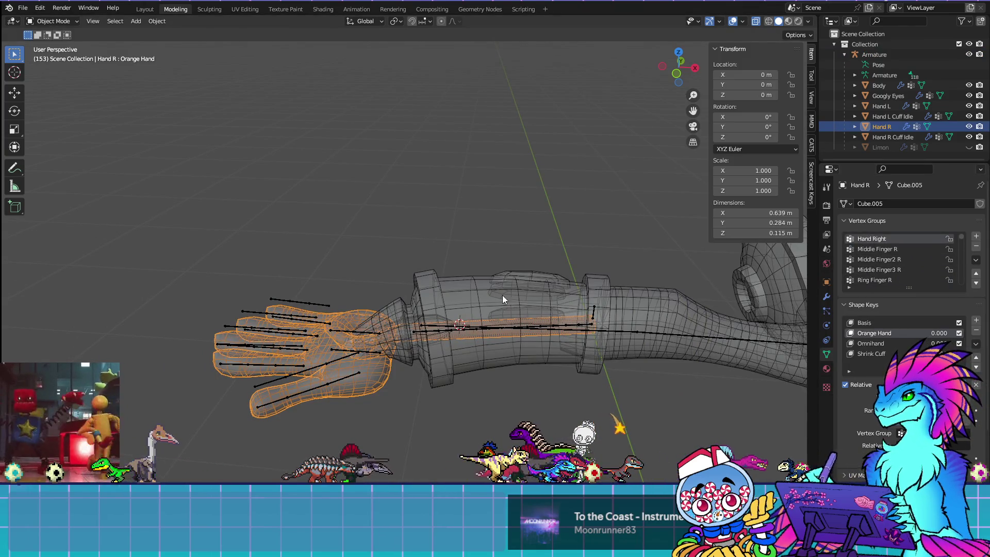
key(Tab)
middle_drag(481, 294, 481, 294)
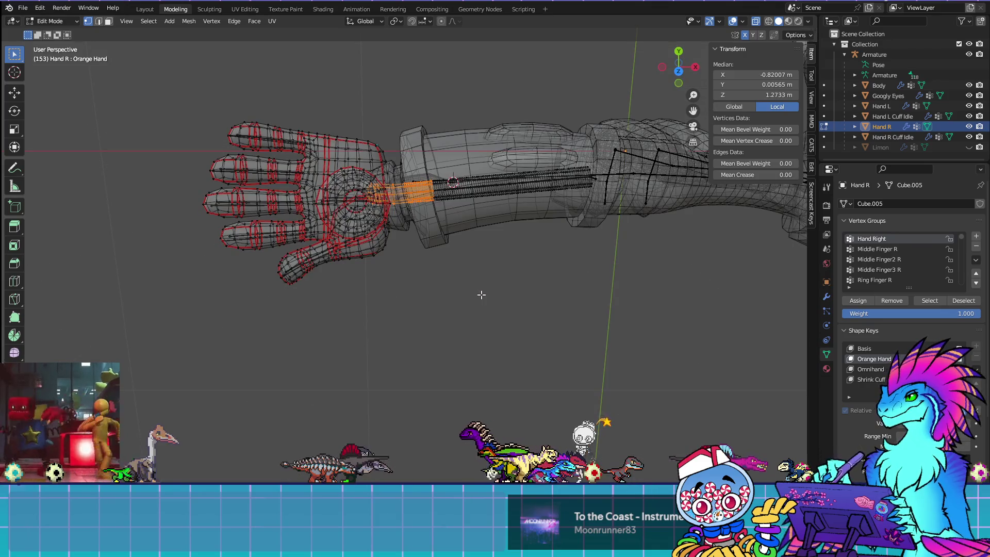
click(481, 294)
click(934, 301)
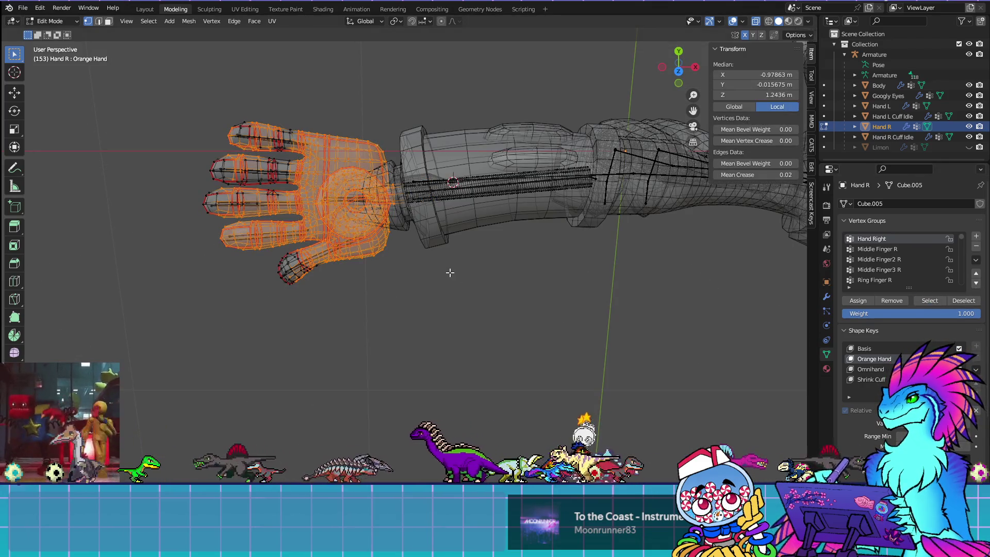
shift+middle_drag(547, 335, 573, 341)
key(Tab)
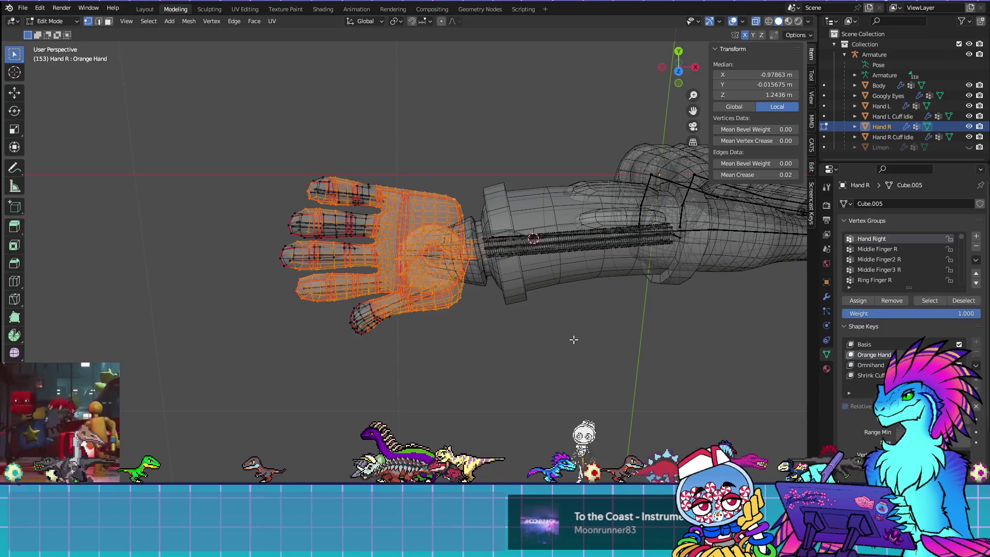
key(Tab)
Step: Select the armature, then add Hand R as the active object
mouse_move(435, 275)
middle_down()
mouse_move(563, 329)
mouse_move(565, 283)
middle_up()
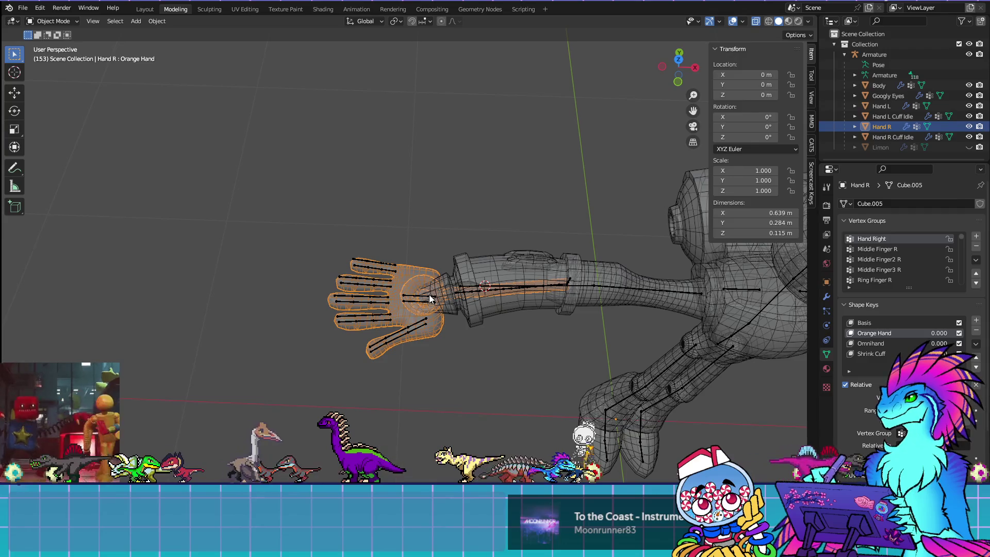
click(429, 295)
shift+click(399, 304)
click(52, 21)
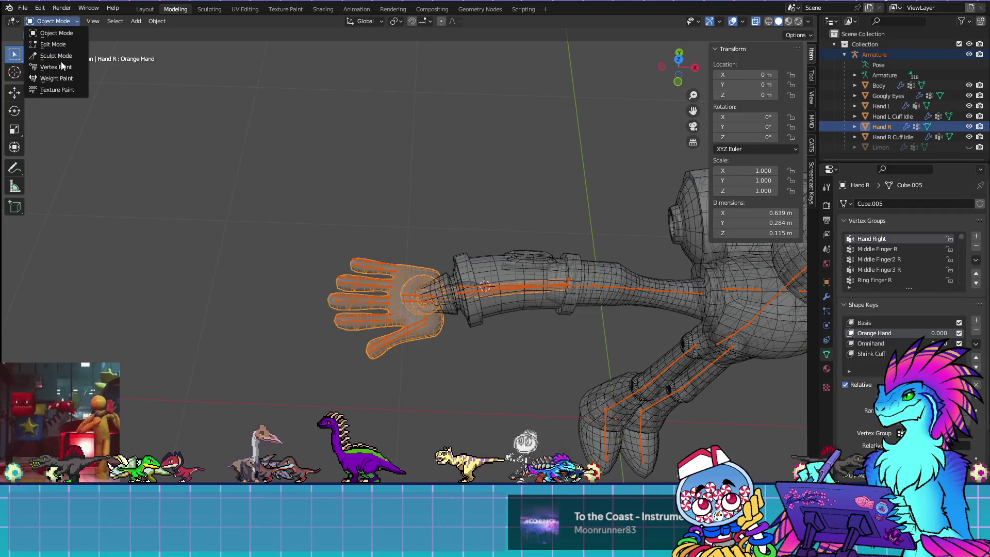
Step: Switch the right hand to Weight Paint and view Middle Finger R, then Hand Right weights
click(57, 77)
middle_drag(402, 289, 464, 299)
scroll(623, 327, up, 2)
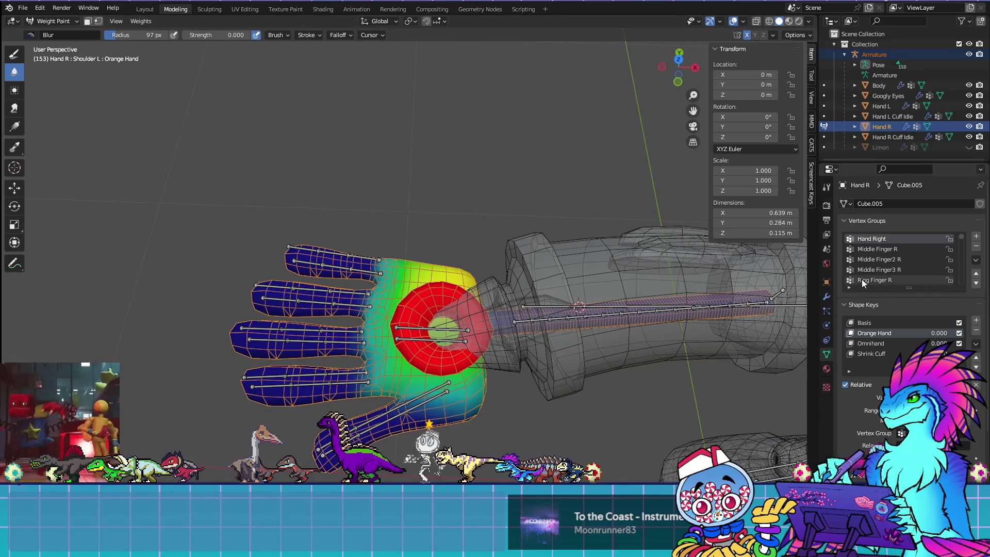
click(880, 249)
click(881, 240)
Step: From top view in Edit Mode, select only the Hand Right group's vertices
key(Tab)
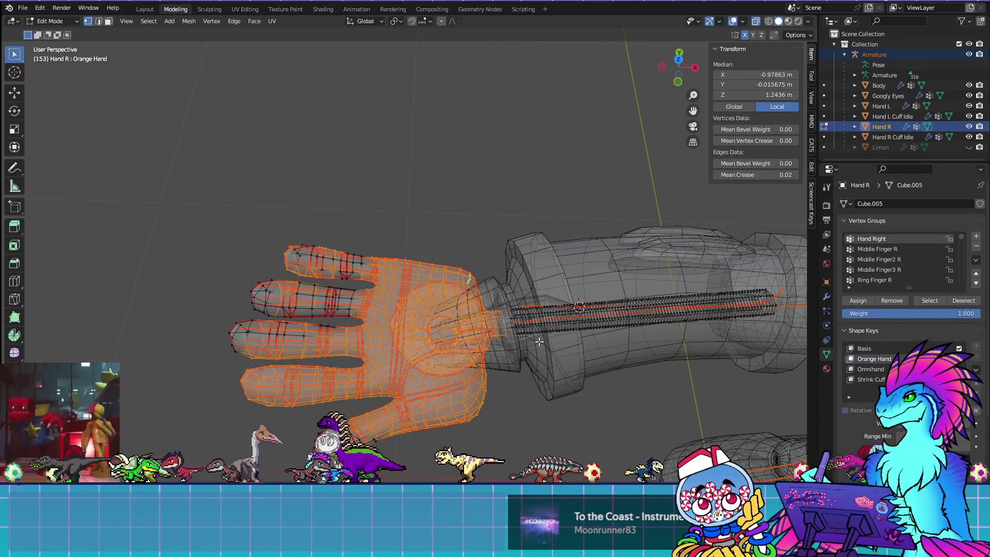
key(KP_7)
click(427, 146)
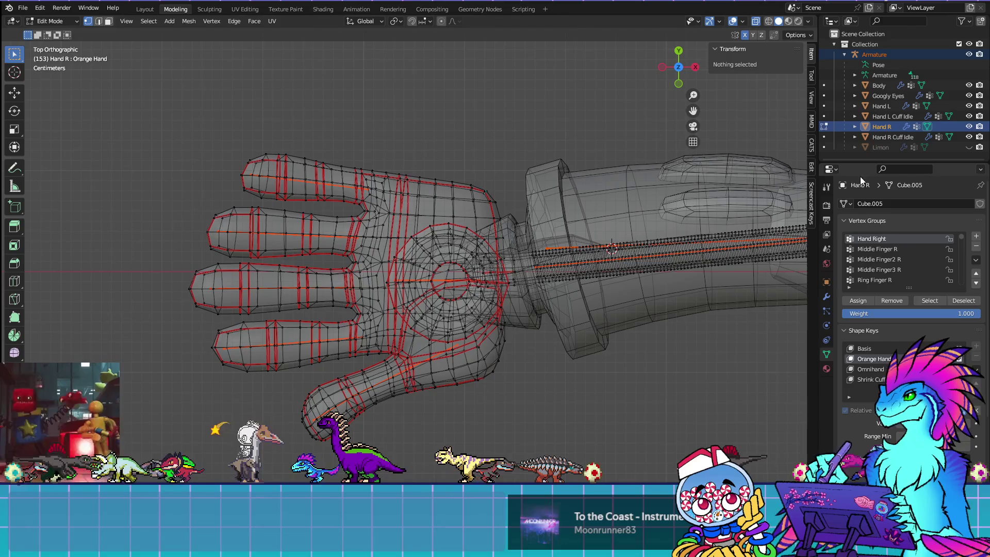
click(933, 302)
key(Tab)
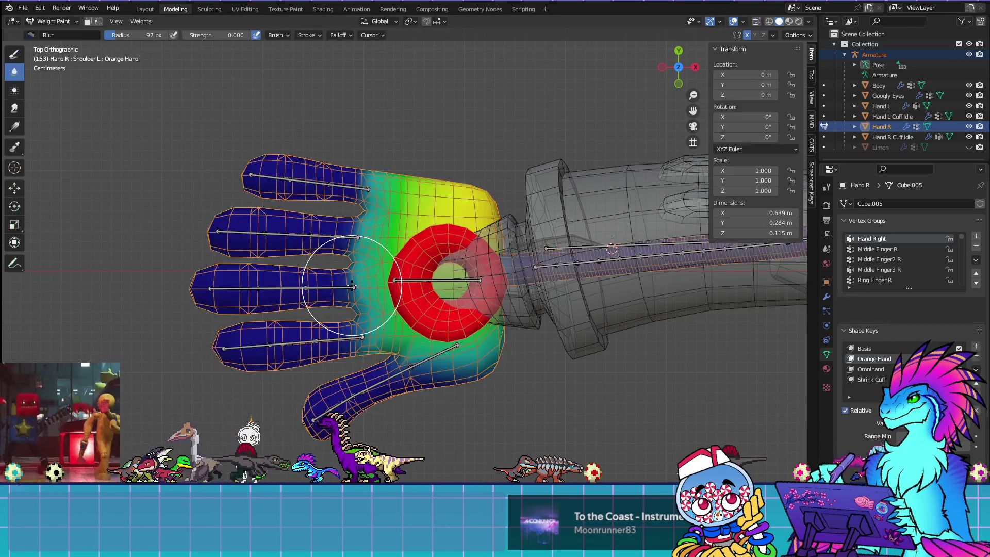
key(Tab)
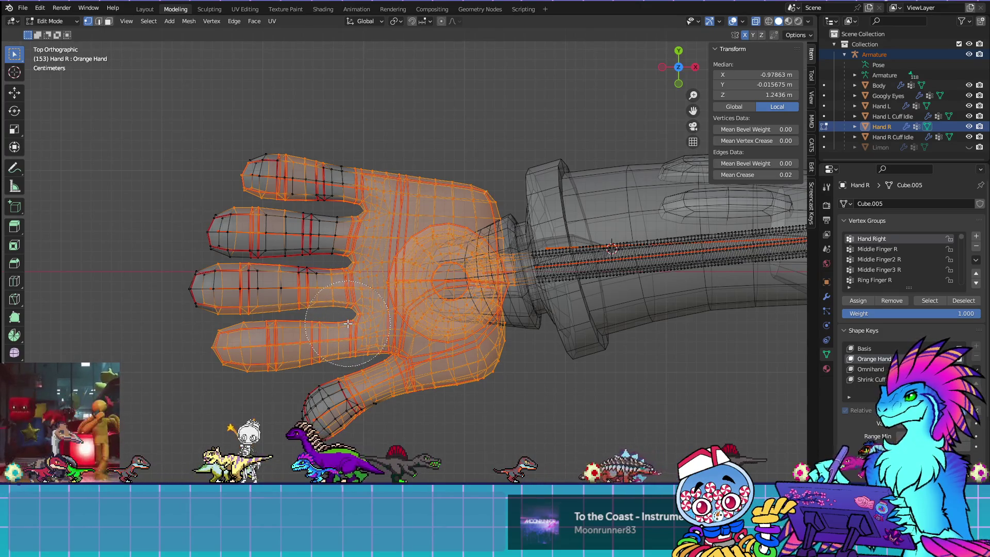
Step: Circle-deselect around the finger bases and remove the remaining selected vertices from Hand Right
mouse_move(345, 322)
middle_down()
mouse_move(356, 321)
mouse_move(361, 201)
mouse_move(454, 166)
mouse_move(484, 374)
mouse_move(418, 288)
mouse_move(397, 345)
mouse_move(464, 409)
middle_up()
key(Tab)
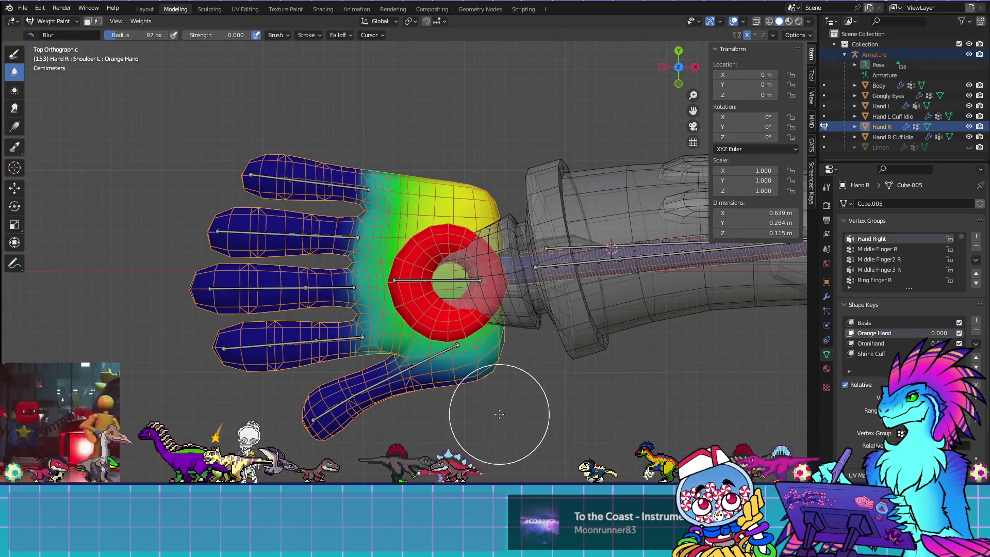
key(Tab)
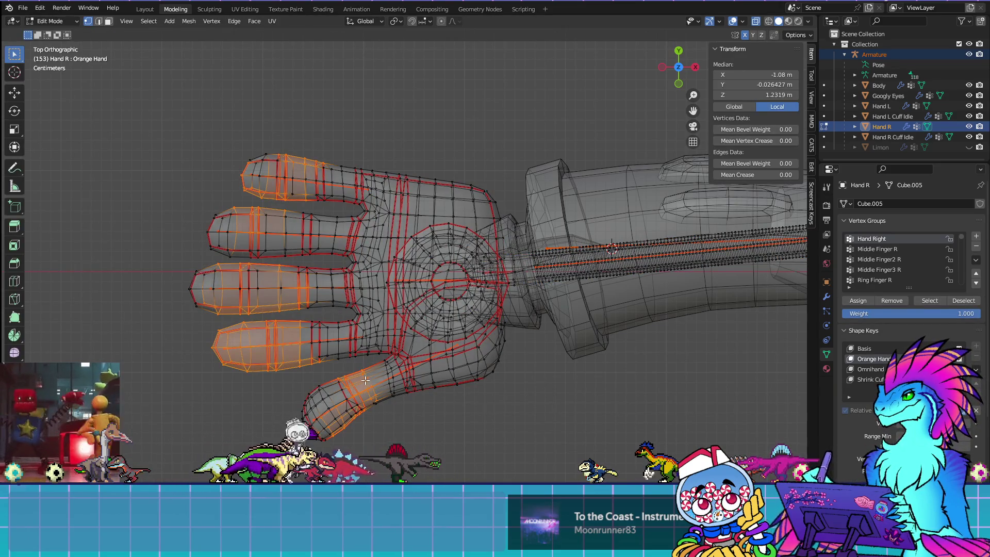
key(s)
click(721, 413)
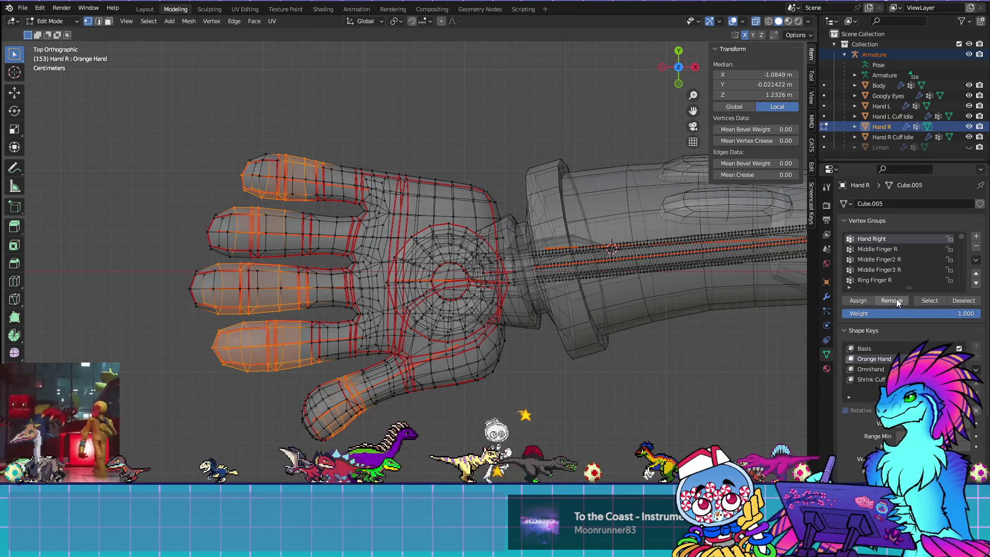
click(625, 374)
click(886, 249)
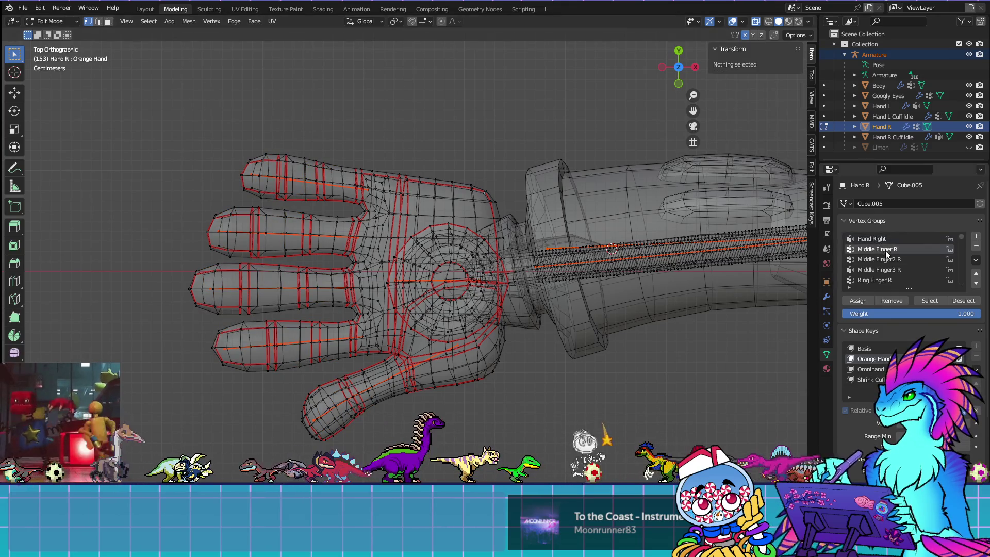
Step: Select the Middle Finger R vertices and circle-select out to the finger's base
click(931, 301)
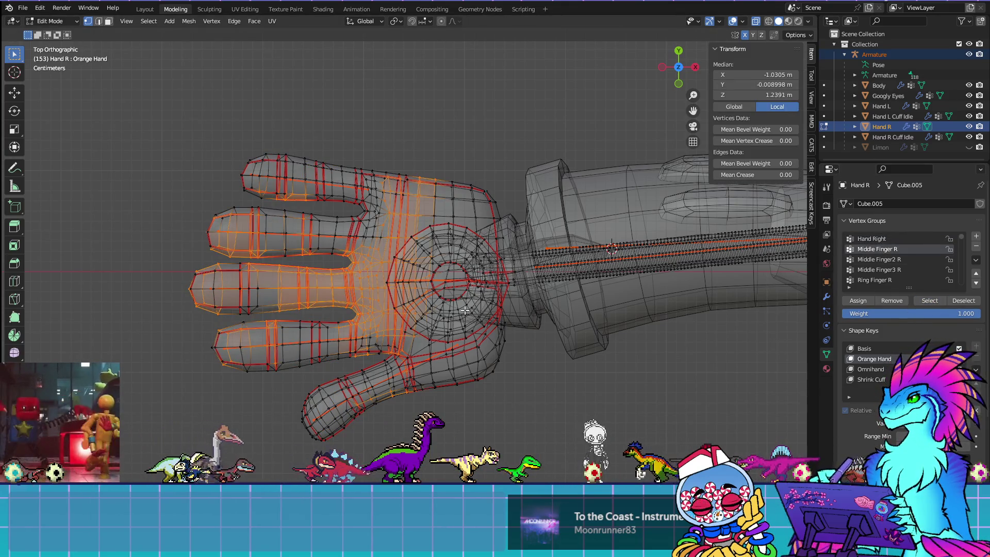
key(Tab)
key(Tab)
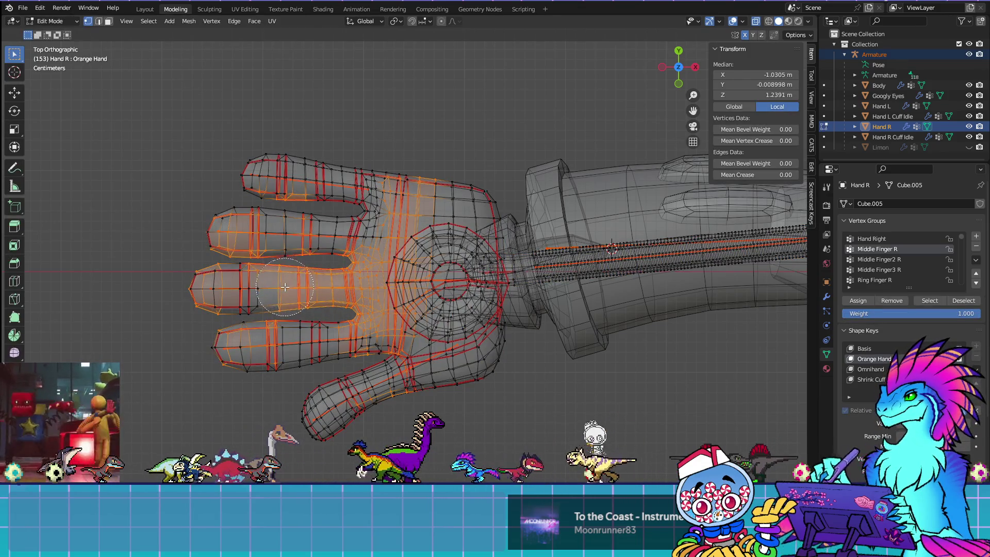
key(c)
click(304, 287)
mouse_move(304, 286)
mouse_down()
mouse_move(358, 273)
mouse_move(358, 298)
mouse_up()
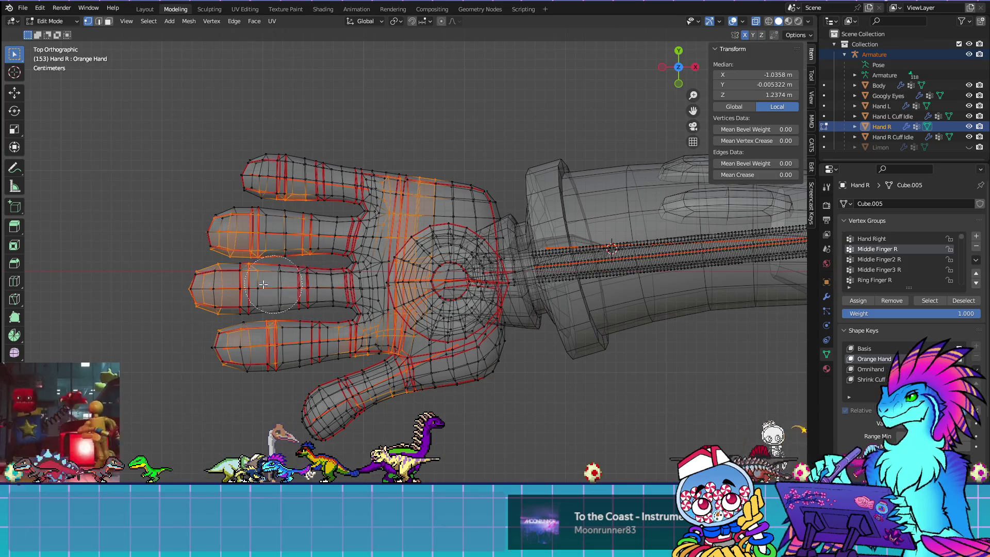
Step: Compare the Middle Finger R weights with the selection from top and bottom views
key(Tab)
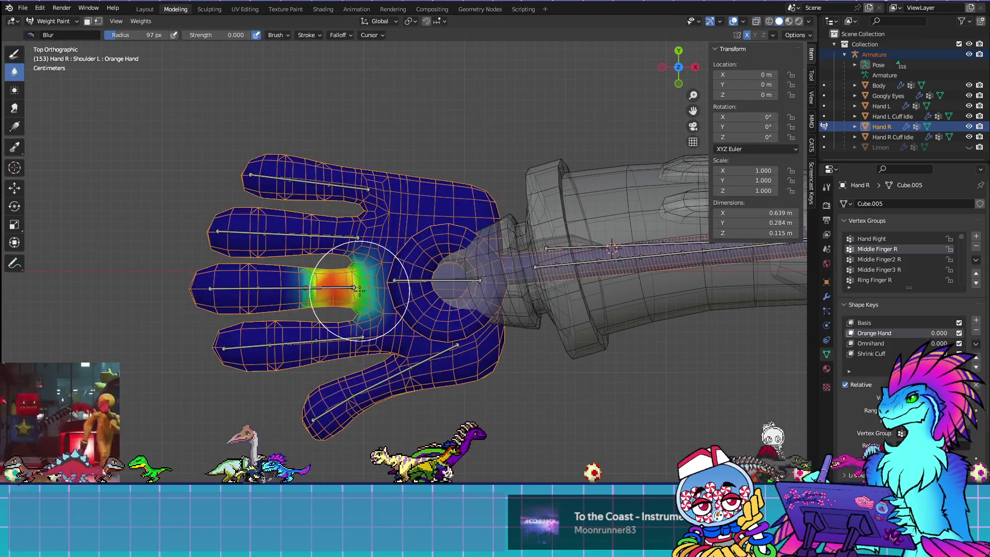
key(Tab)
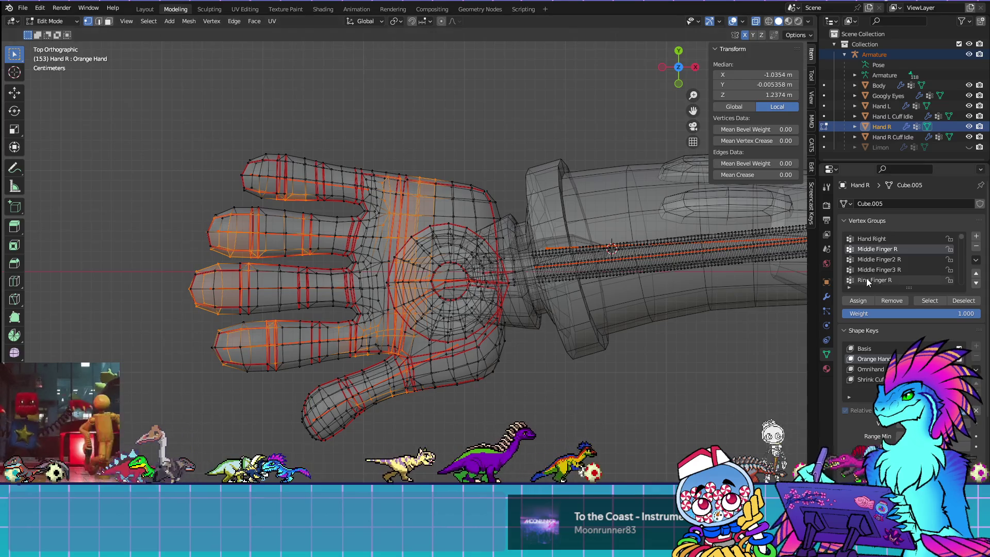
key(Tab)
key(Tab)
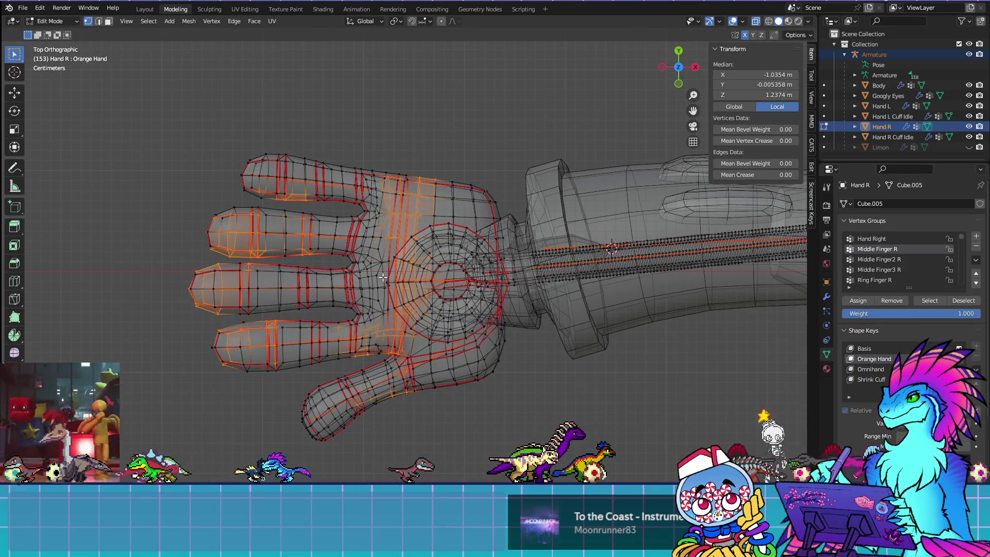
key(ctrl+KP_7)
key(Tab)
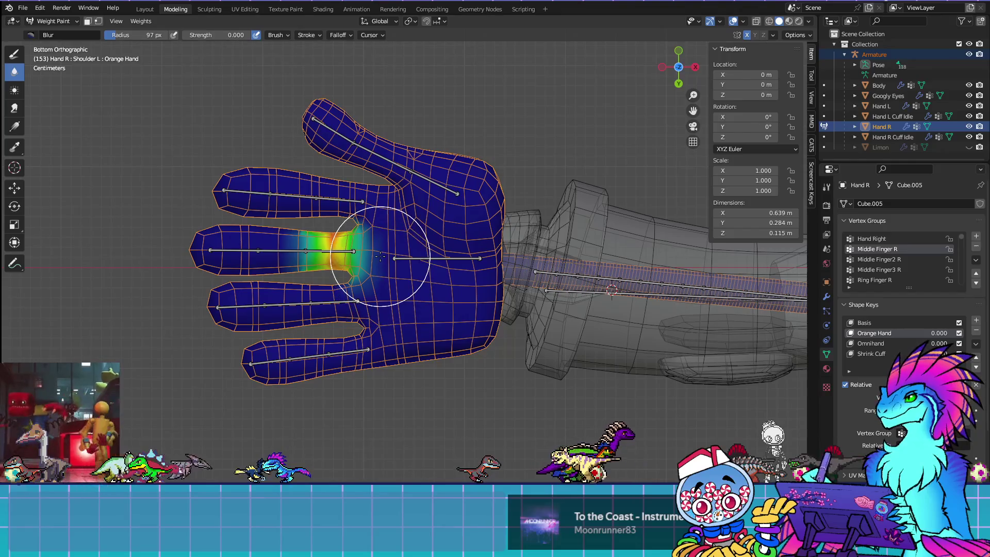
key(Tab)
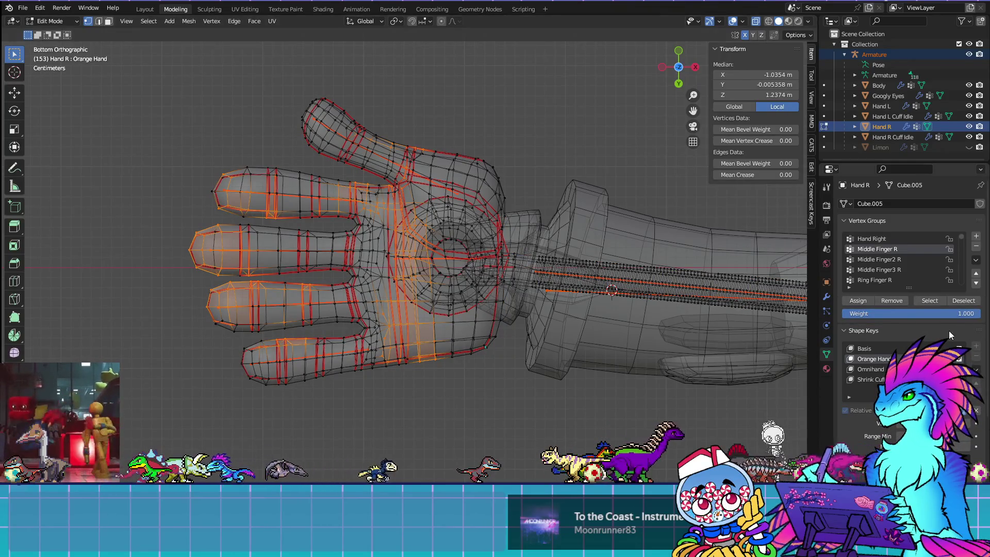
Step: Select the Middle Finger2 R vertices and circle-deselect those along the middle finger
key(alt+a)
click(879, 260)
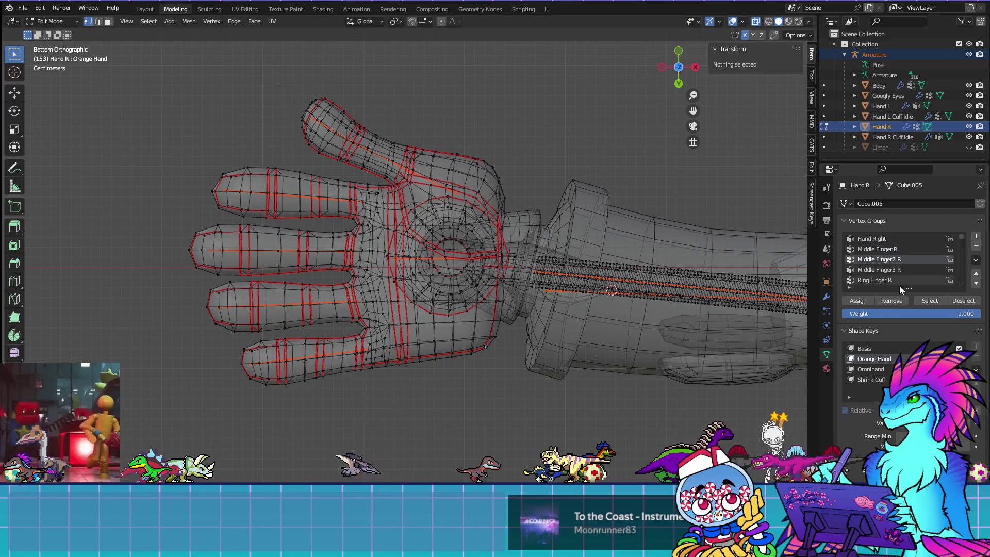
click(929, 300)
key(Tab)
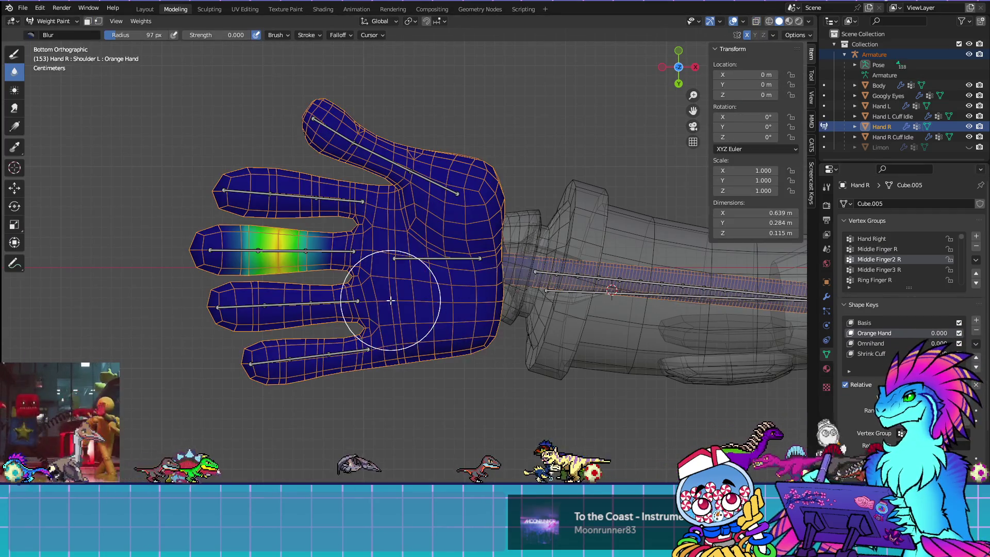
key(Tab)
key(c)
middle_drag(225, 250, 320, 250)
right_click(320, 250)
click(900, 301)
Step: Remove stray vertices from Middle Finger3 R, then select the Ring Finger R group's vertices
key(alt+a)
click(899, 269)
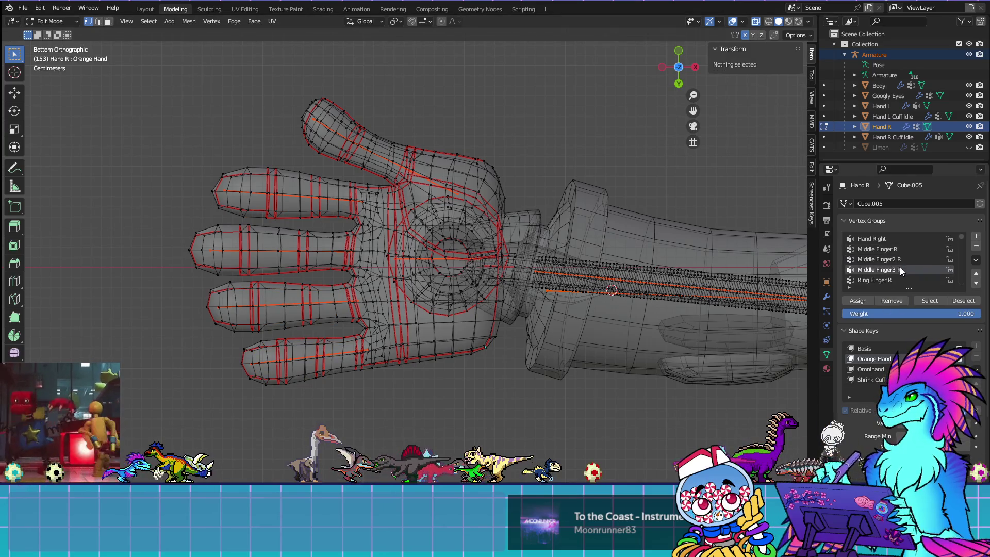
click(925, 301)
key(c)
middle_drag(325, 249, 196, 248)
key(Escape)
click(893, 302)
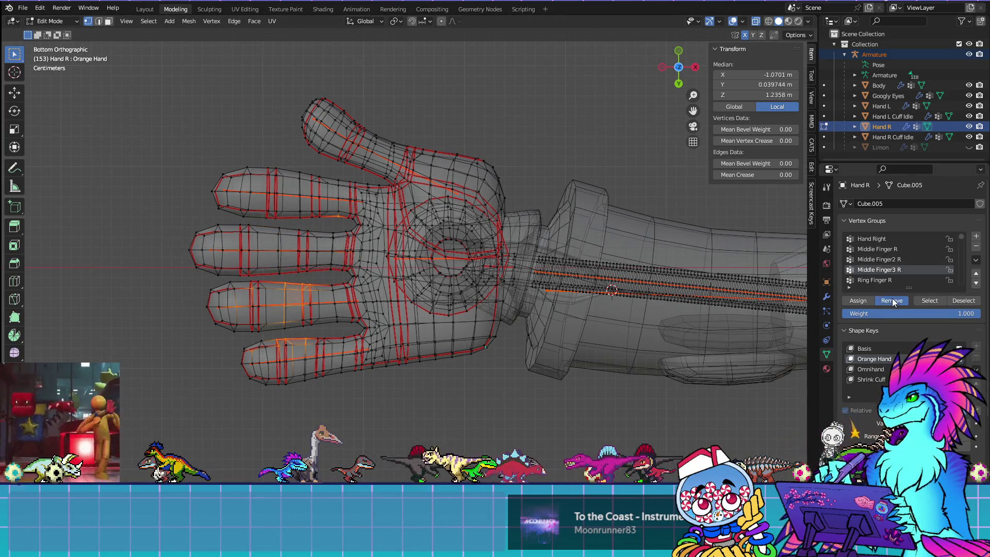
click(565, 418)
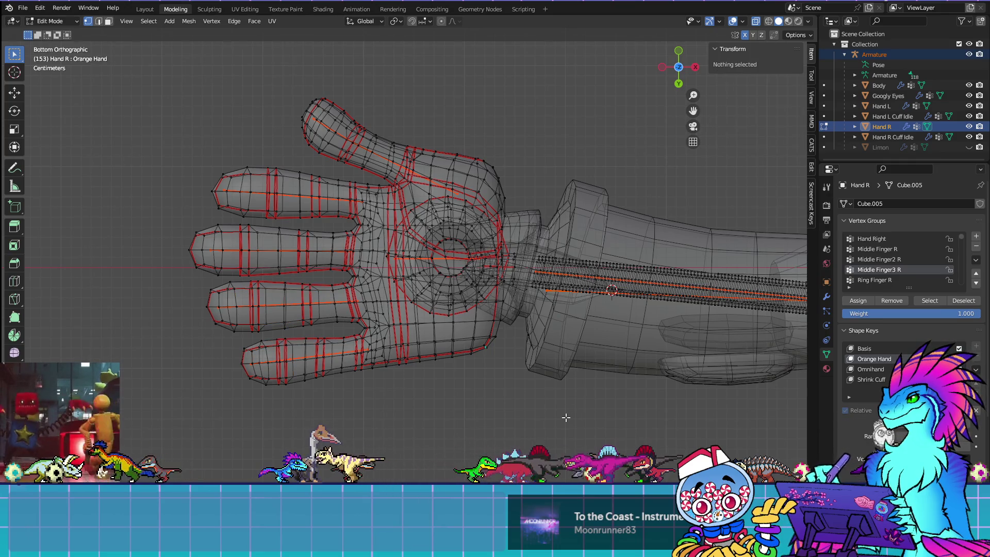
click(892, 281)
click(928, 301)
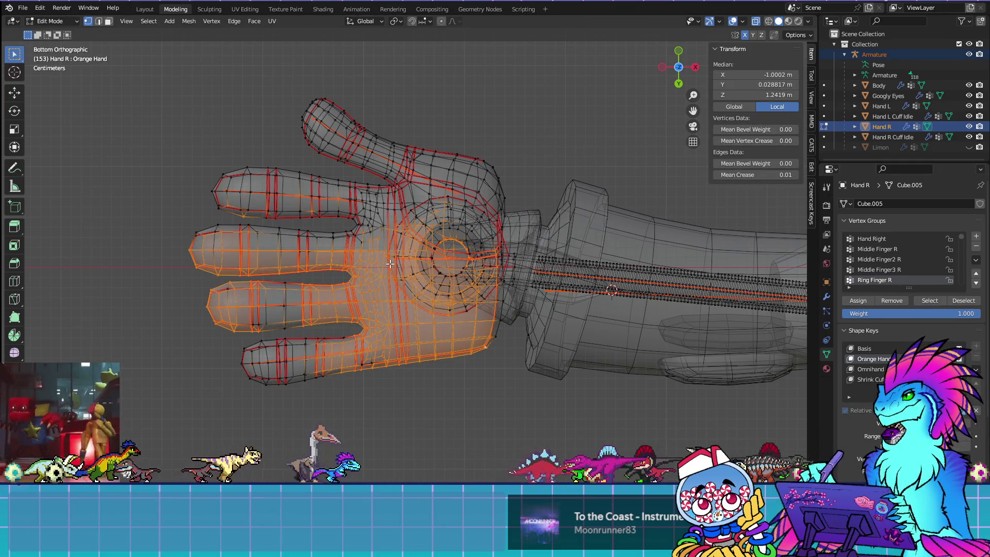
Step: Brush the middle and ring finger base vertices out of the Ring Finger R selection, checking its weights
key(ctrl+Tab)
key(ctrl+Tab)
key(c)
mouse_move(362, 303)
middle_down()
mouse_move(316, 305)
mouse_move(322, 291)
mouse_move(360, 289)
middle_up()
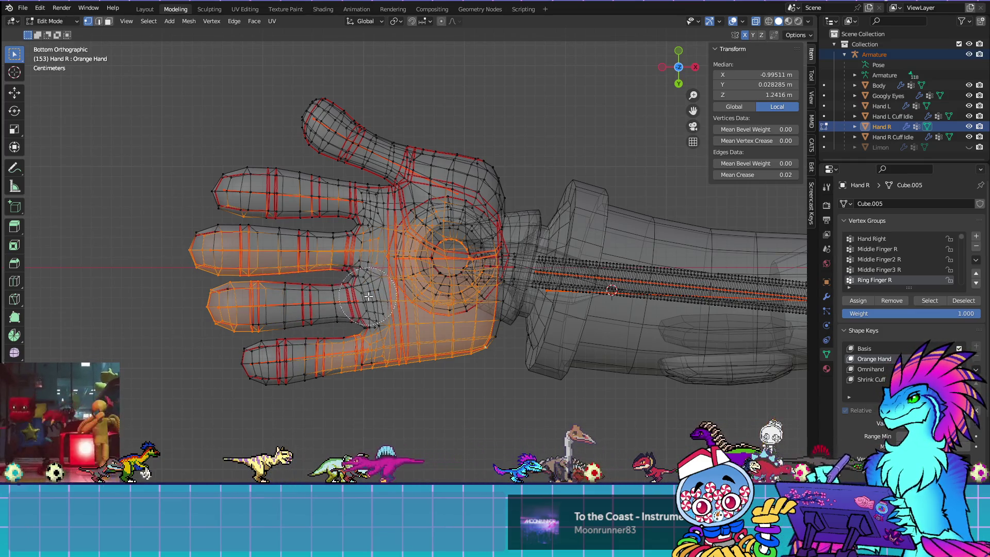
middle_drag(372, 284, 364, 326)
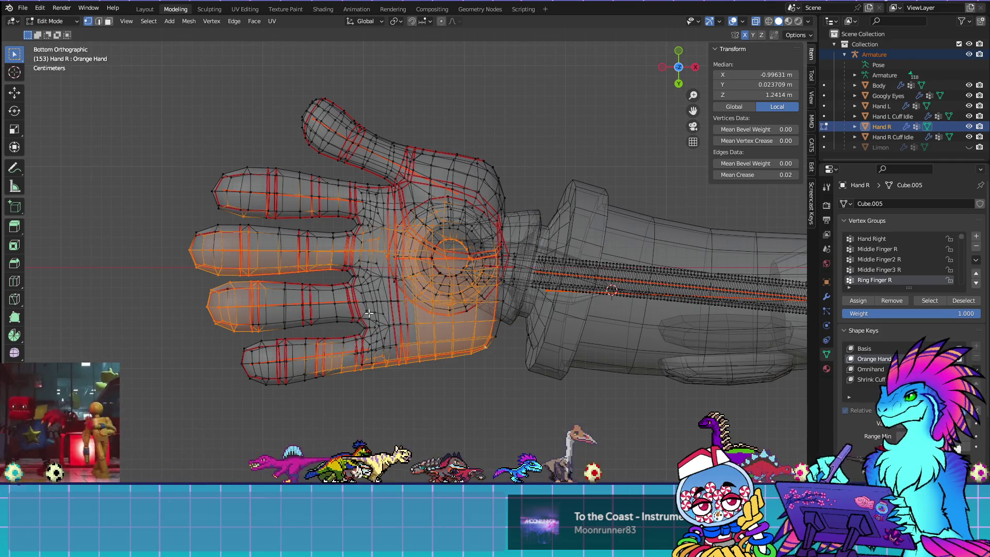
key(ctrl+Tab)
key(ctrl+Tab)
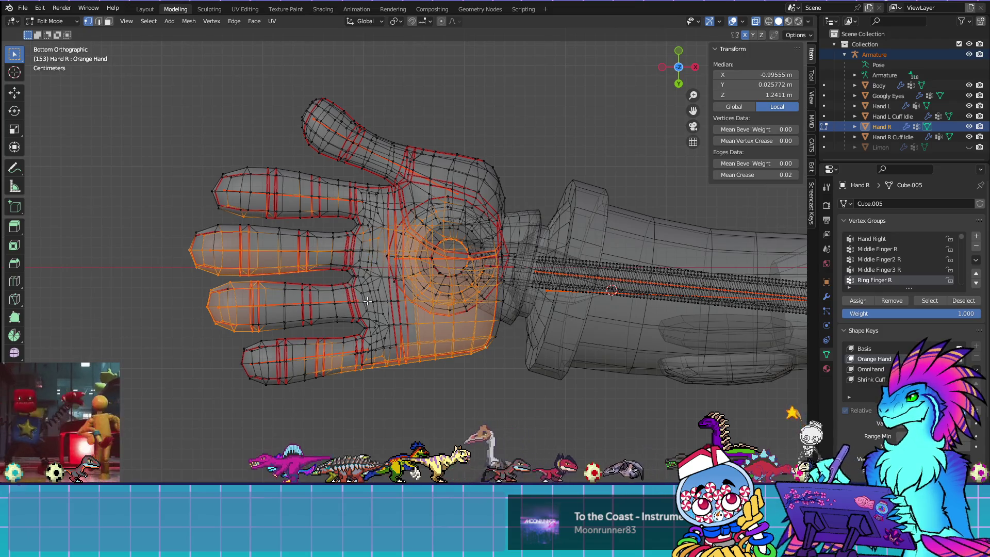
key(ctrl+Tab)
key(ctrl+Tab)
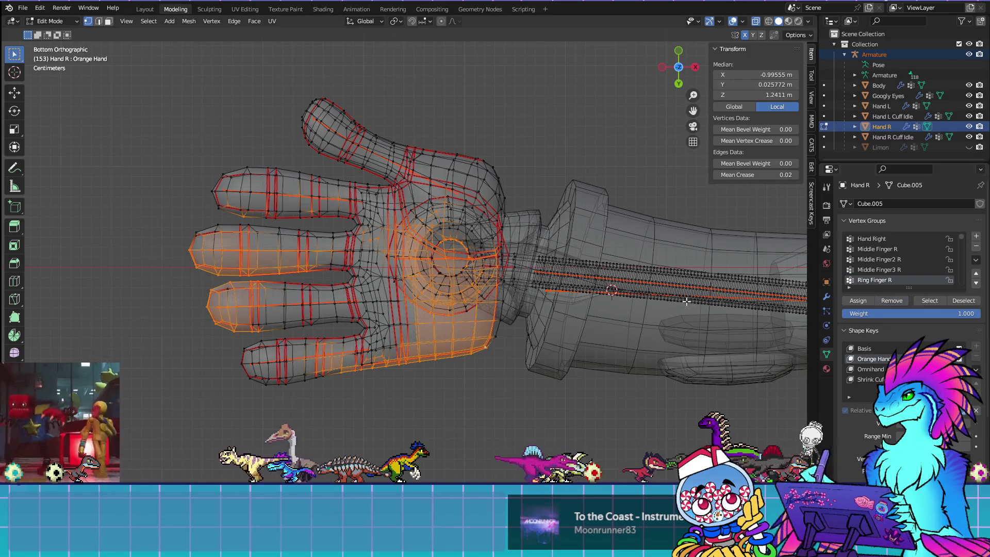
key(ctrl+Tab)
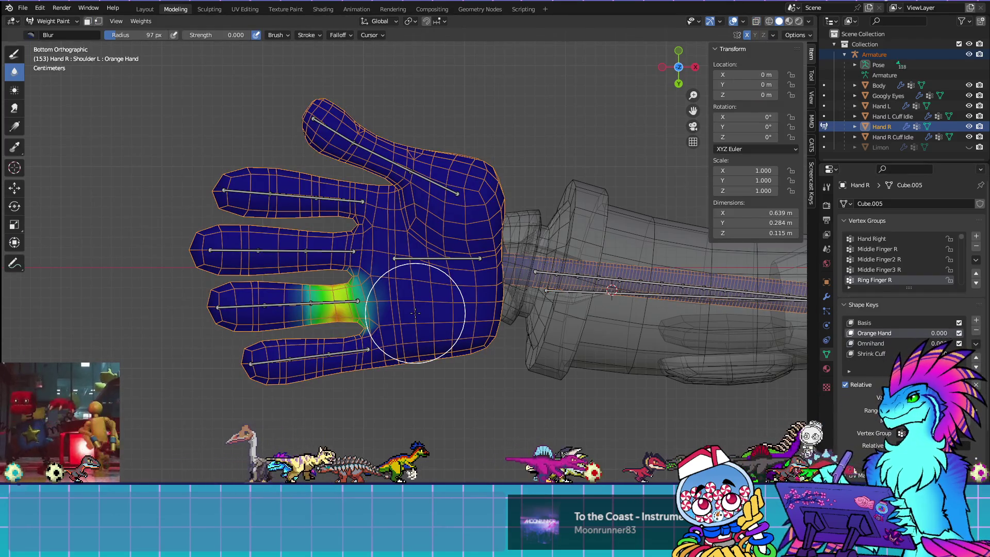
key(ctrl+Tab)
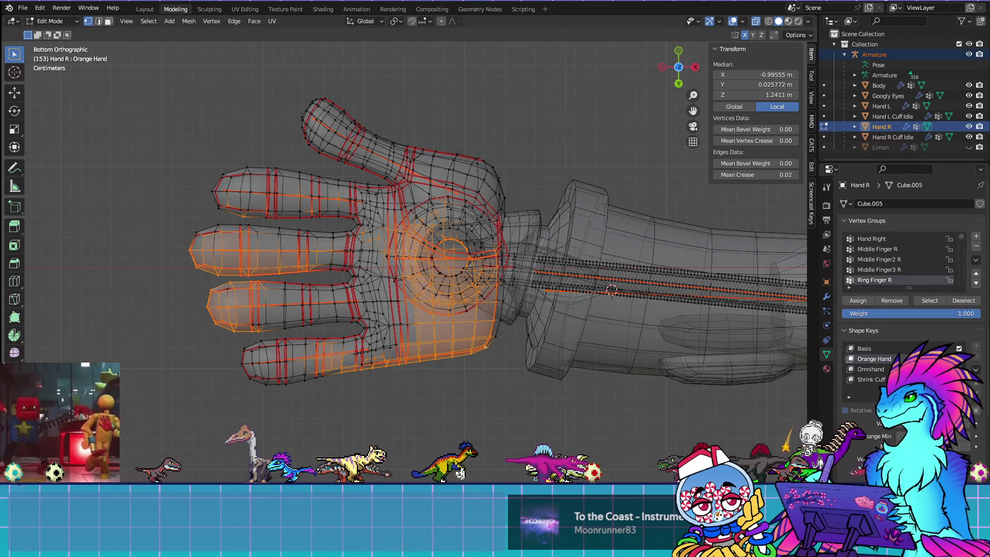
key(alt+a)
Step: Select Ring Finger2 R, deselect the finger's own vertices, and remove the stray palm vertex from the group
scroll(889, 262, down, 3)
click(889, 260)
click(930, 300)
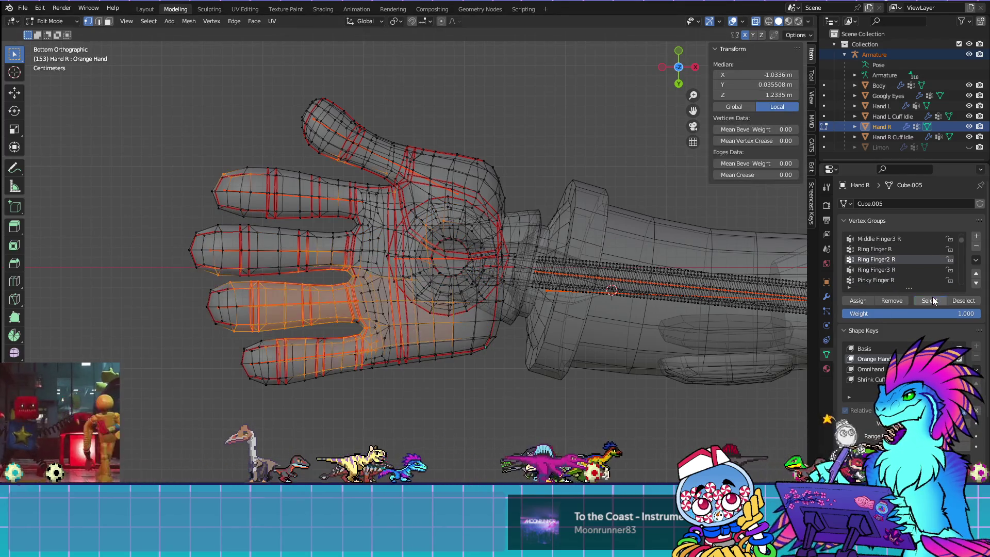
key(ctrl+Tab)
key(ctrl+Tab)
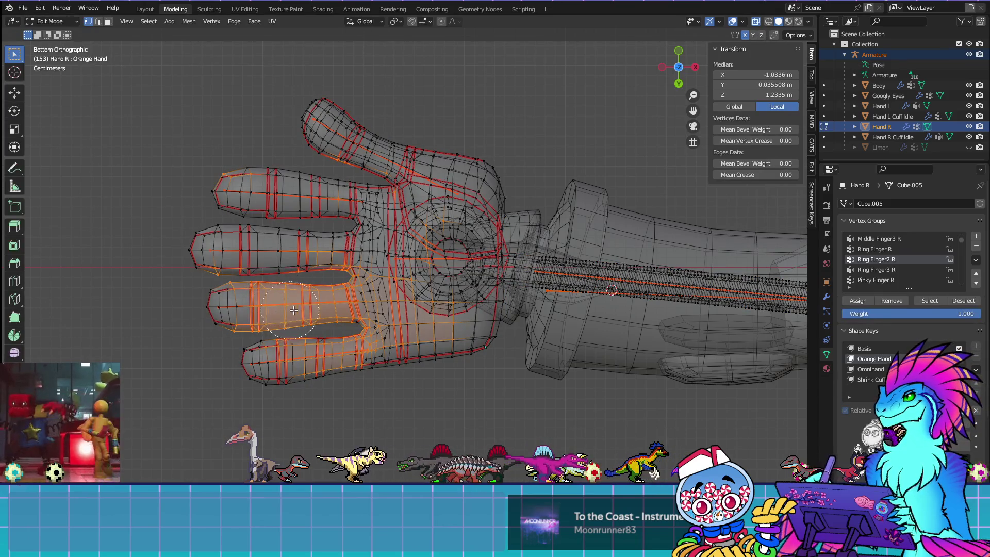
mouse_move(317, 304)
mouse_down()
mouse_move(216, 310)
mouse_move(325, 307)
mouse_up()
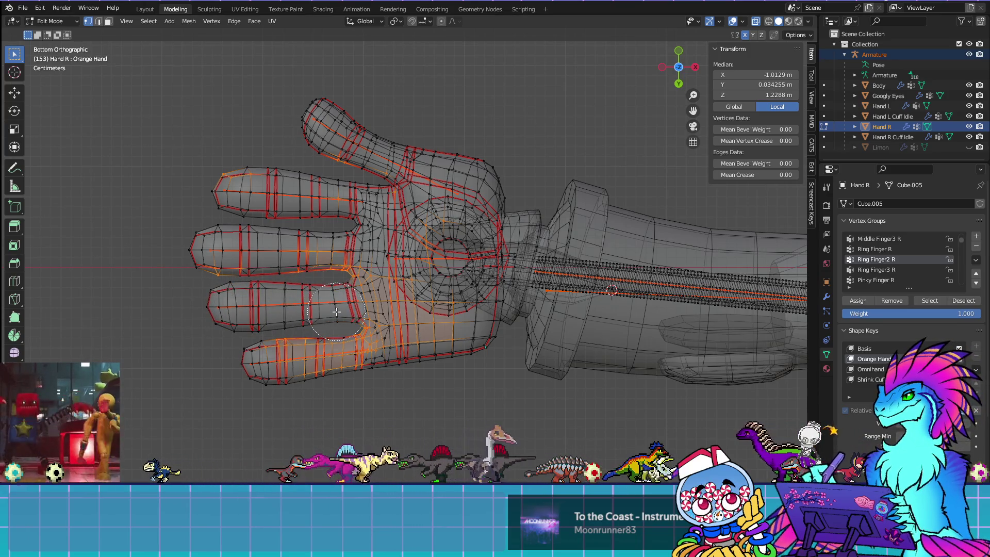
shift+click(343, 337)
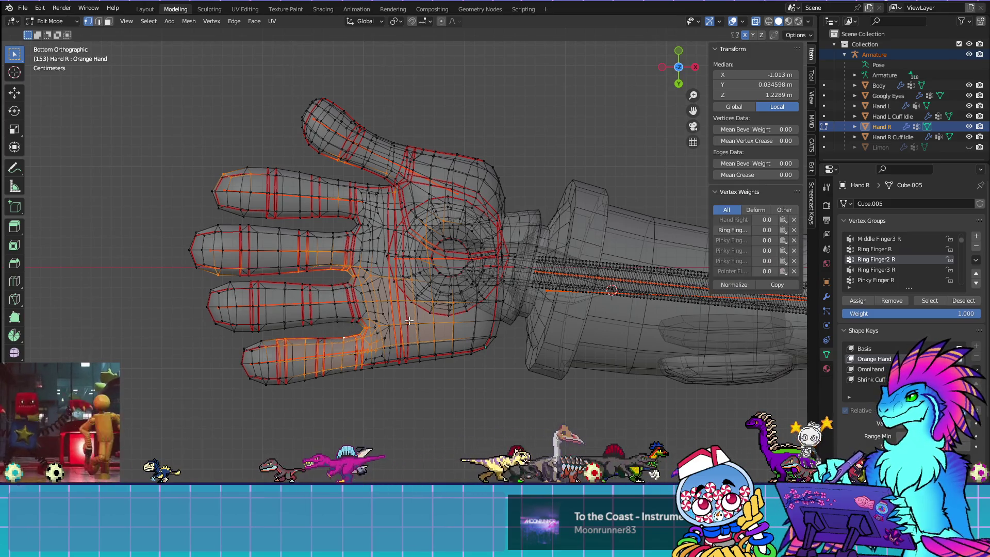
key(Tab)
key(Tab)
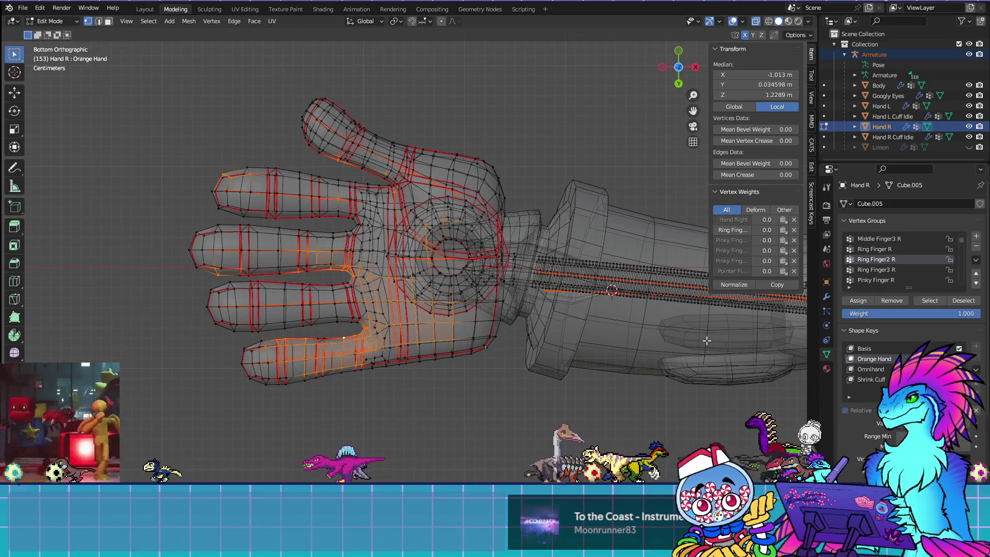
click(894, 302)
key(alt+a)
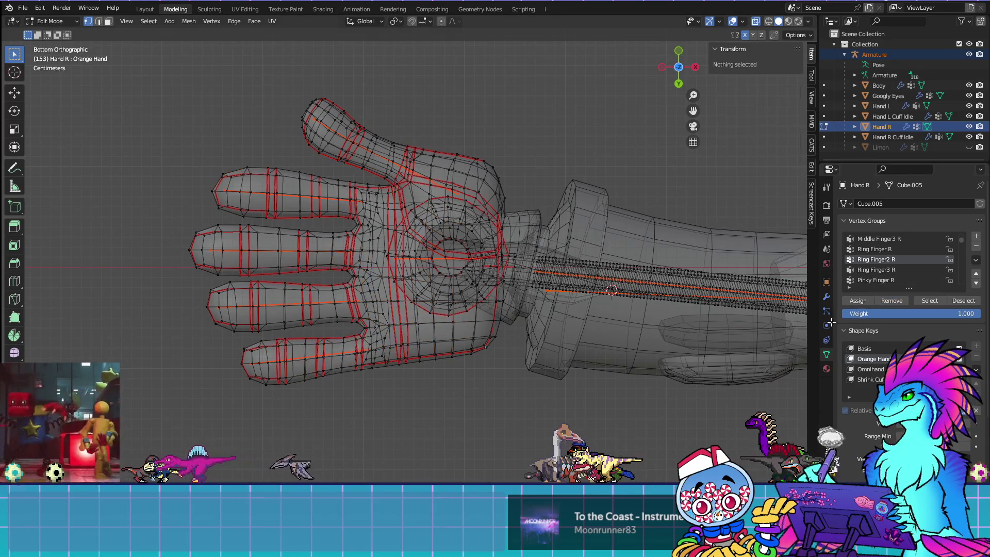
Step: Select Ring Finger3 R, deselect the lower finger, and remove the remaining stray vertices
click(879, 270)
click(921, 302)
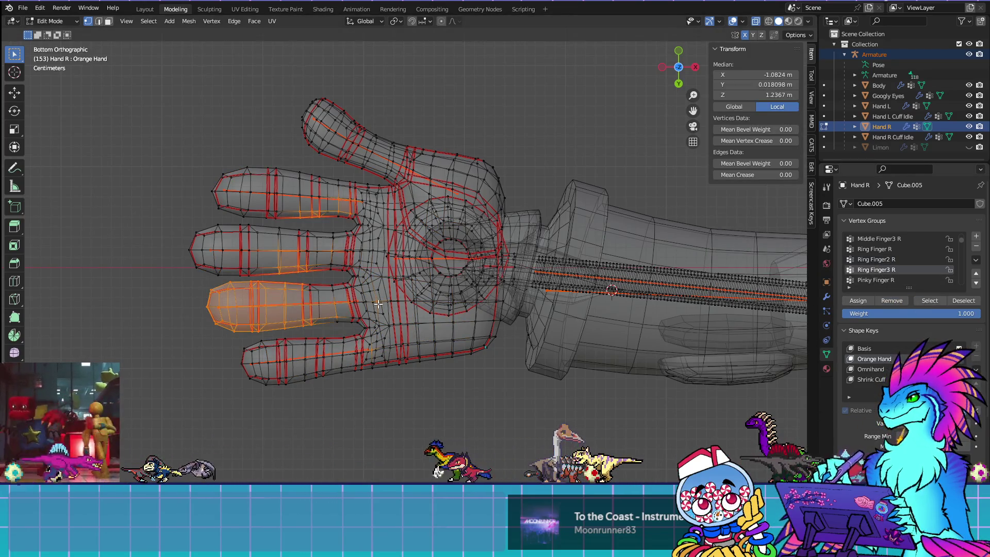
key(Tab)
key(Tab)
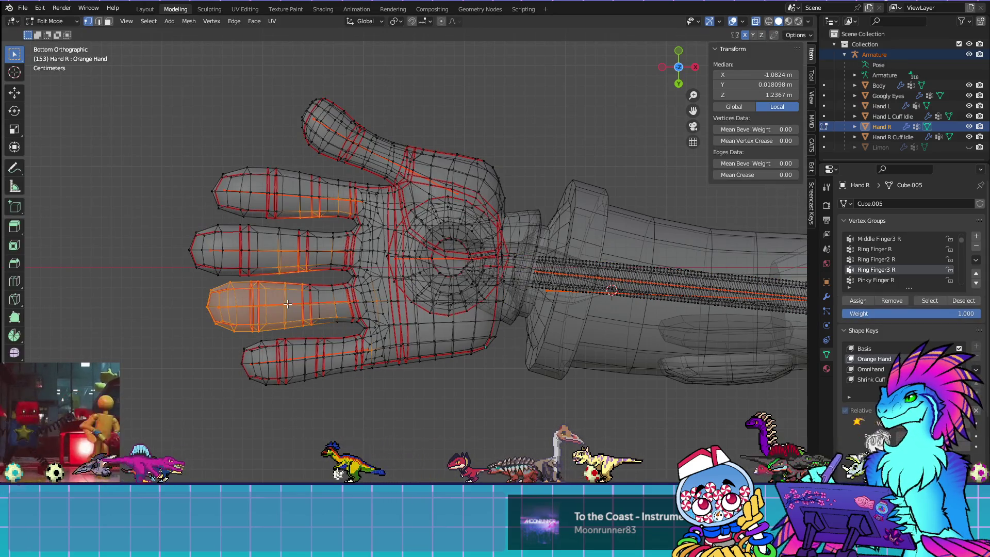
mouse_move(298, 303)
middle_down()
mouse_move(201, 307)
mouse_move(268, 302)
middle_up()
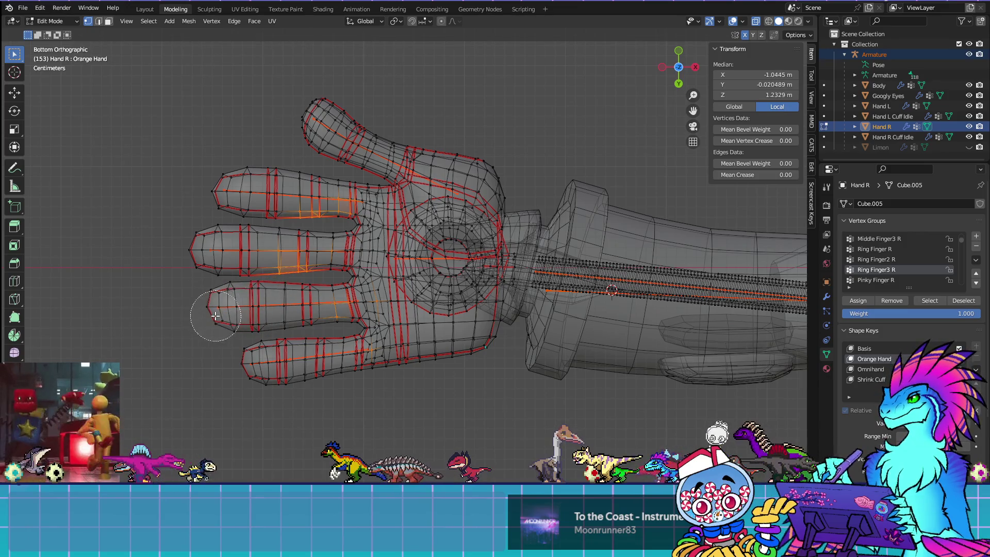
scroll(269, 308, up, 1)
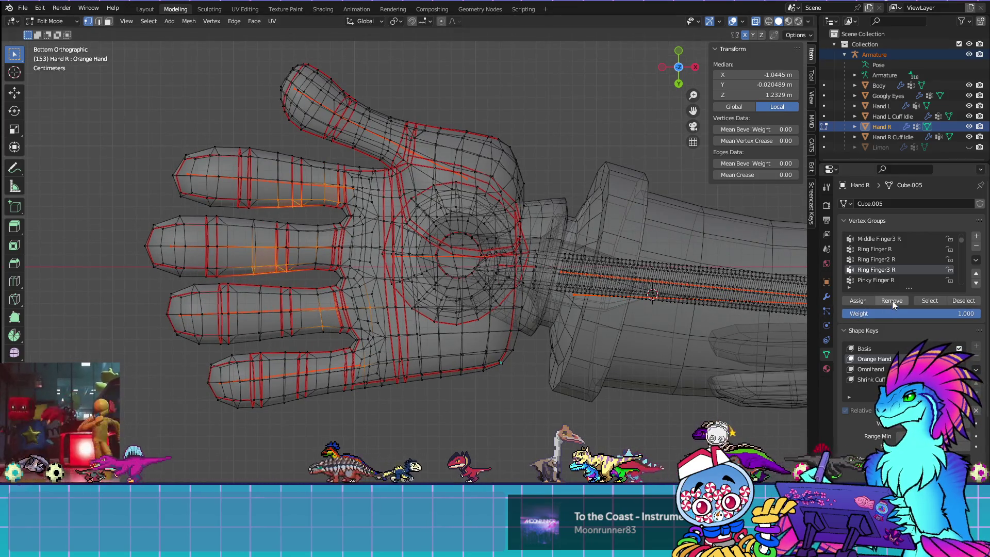
click(541, 438)
click(893, 280)
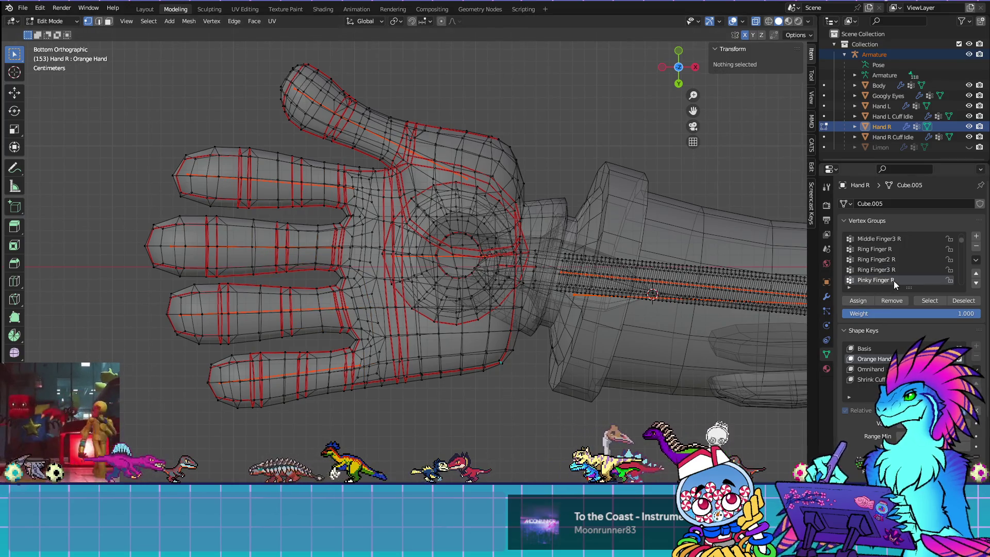
Step: Select the hand, preview Pinky Finger R weights, and brush out the pinky and palm base vertices
key(a)
key(ctrl+Tab)
key(Tab)
scroll(372, 374, down, 3)
middle_drag(360, 374, 330, 375)
key(Escape)
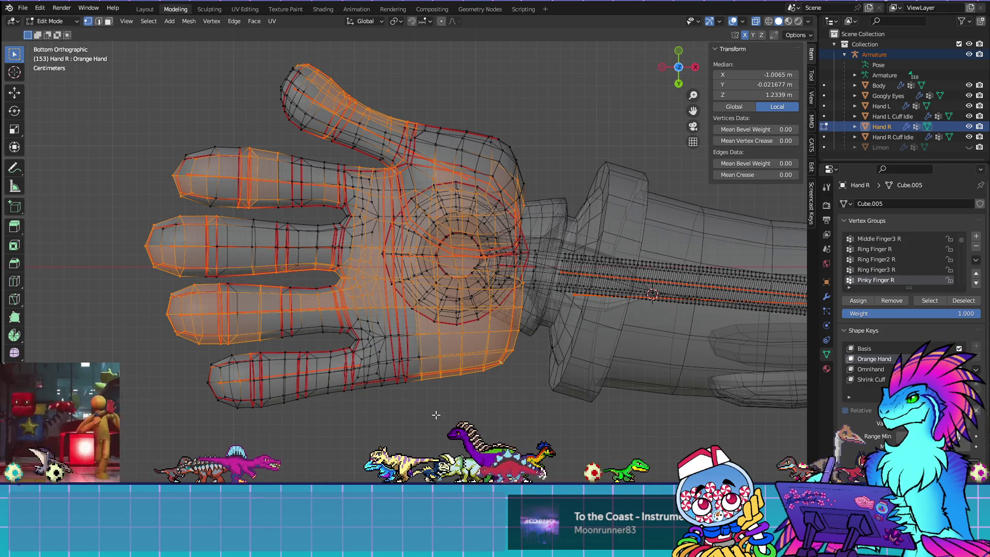
Step: Select the Pinky Finger R vertices and brush out the pinky base and palm, checking its weights
click(937, 301)
key(c)
mouse_move(363, 397)
middle_down()
mouse_move(309, 384)
mouse_move(333, 391)
mouse_move(368, 367)
middle_up()
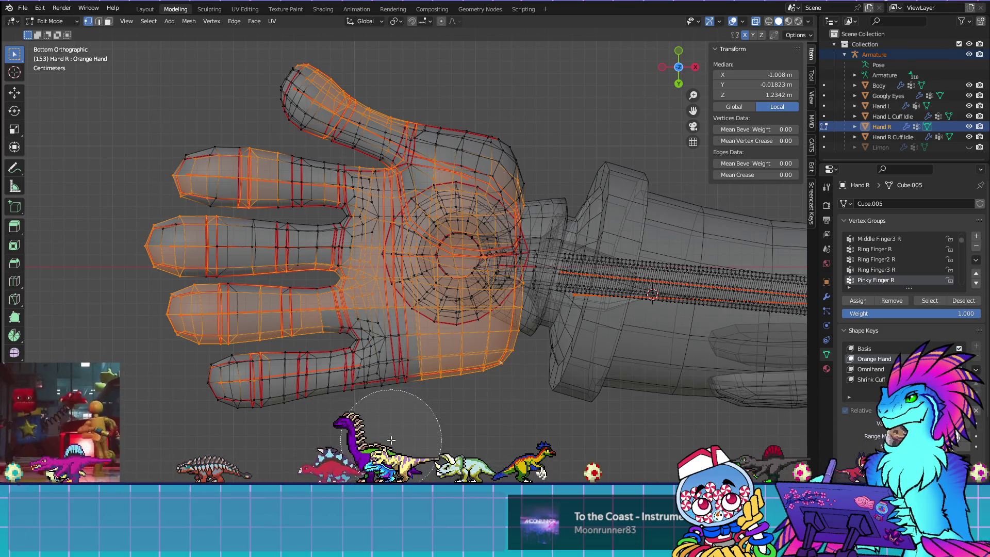
key(Escape)
key(ctrl+Tab)
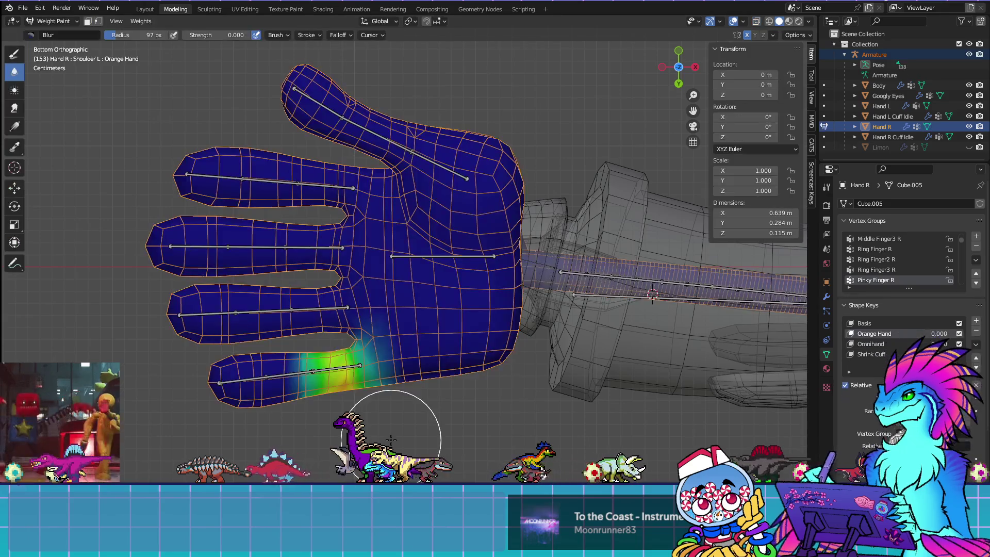
key(ctrl+Tab)
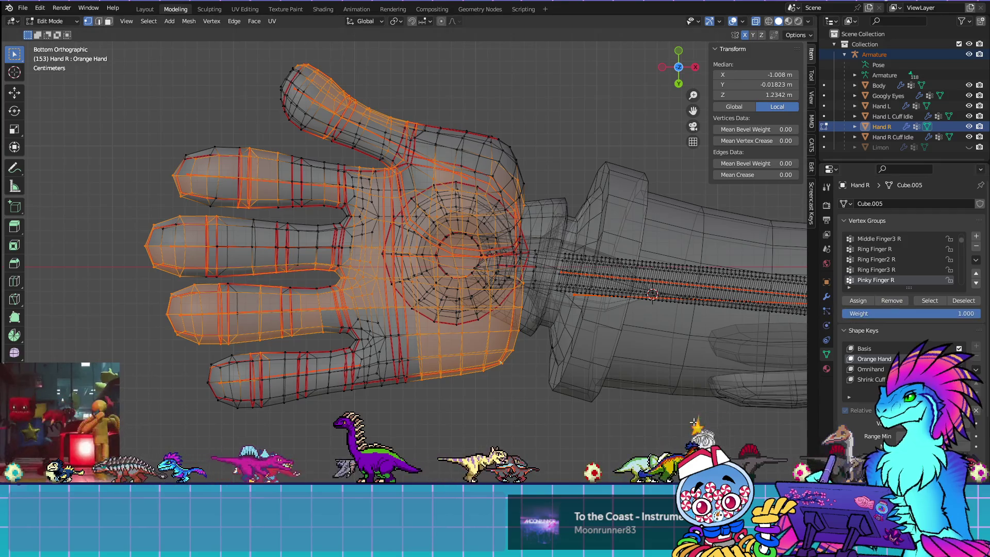
scroll(896, 268, down, 4)
key(alt+a)
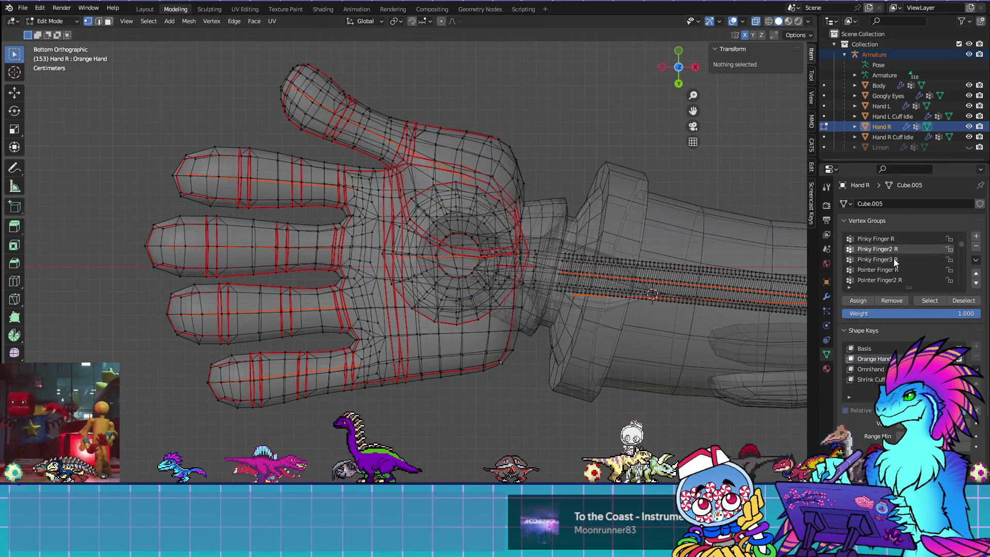
Step: Select Pinky Finger2 R, preview its weights, and deselect the pinky's own vertices
click(917, 299)
key(ctrl+Tab)
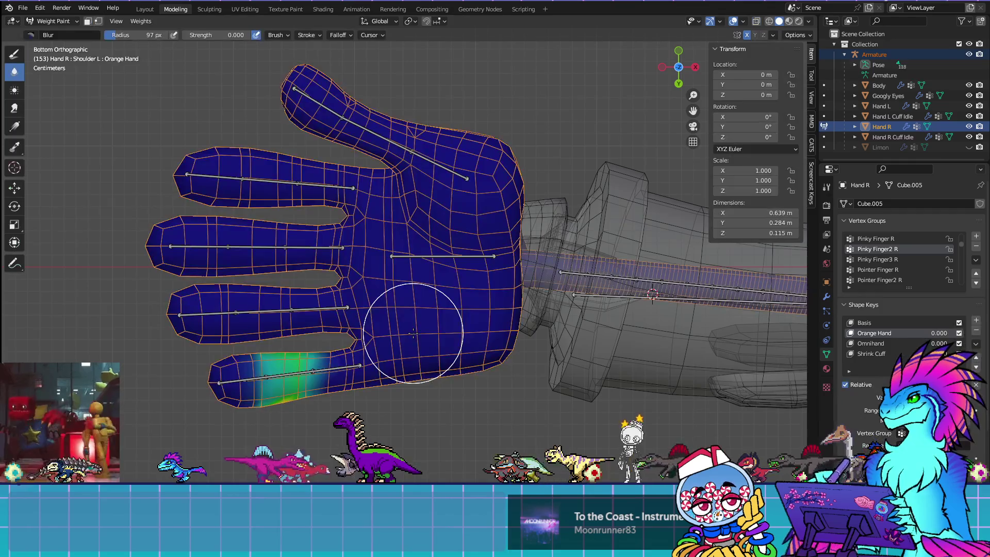
key(Tab)
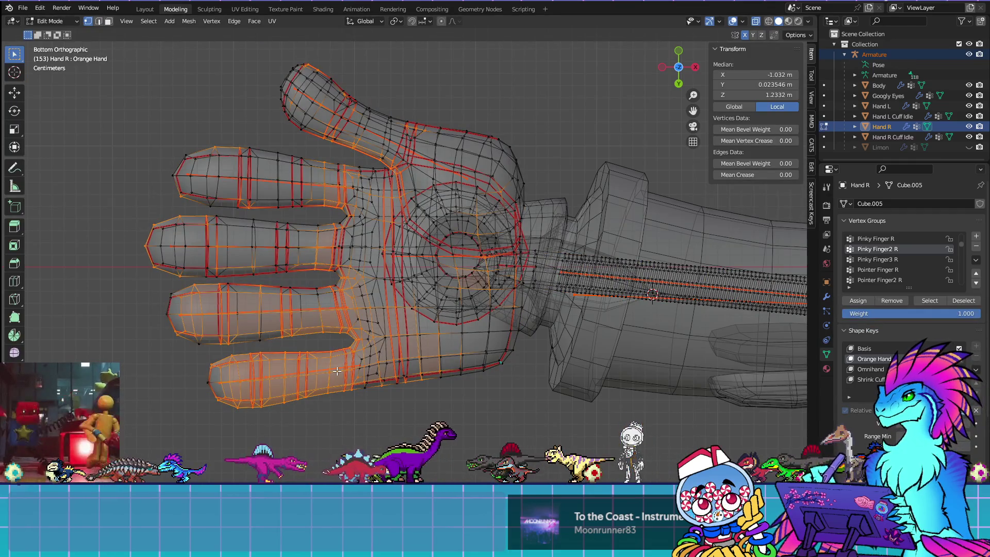
key(c)
middle_drag(329, 386, 206, 392)
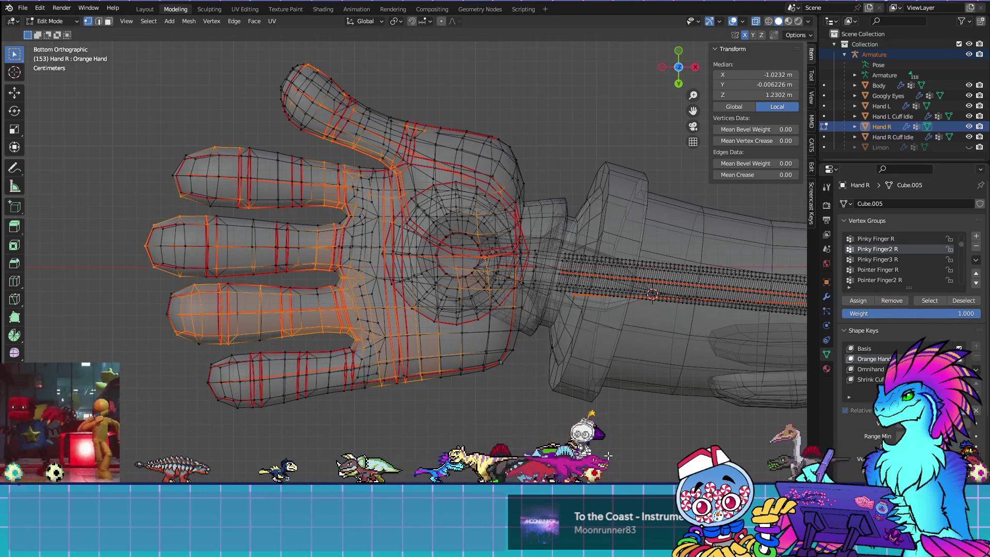
key(alt+a)
Step: Select Pinky Finger3 R and deselect the pinky, leaving only its stray vertices to clear
click(883, 258)
click(926, 304)
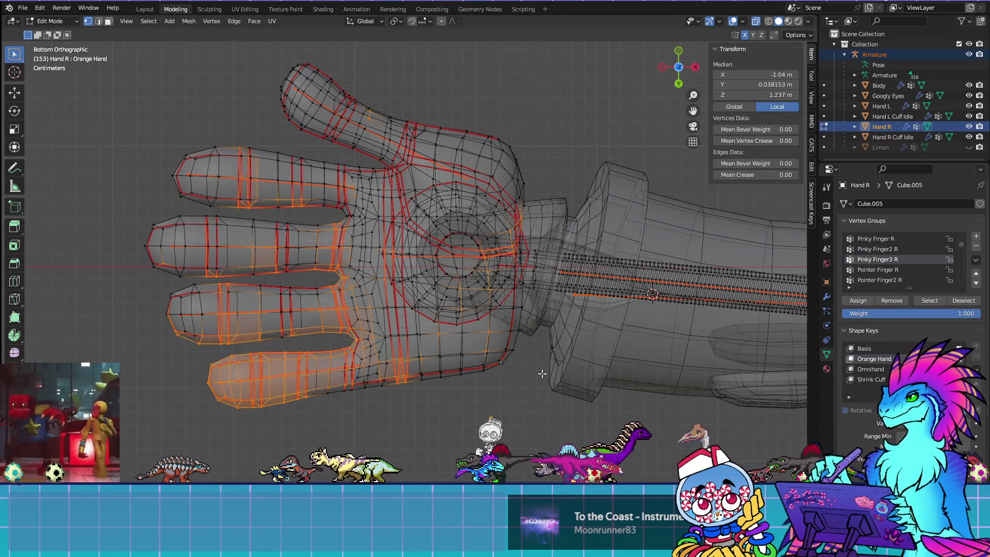
key(ctrl+Tab)
key(Tab)
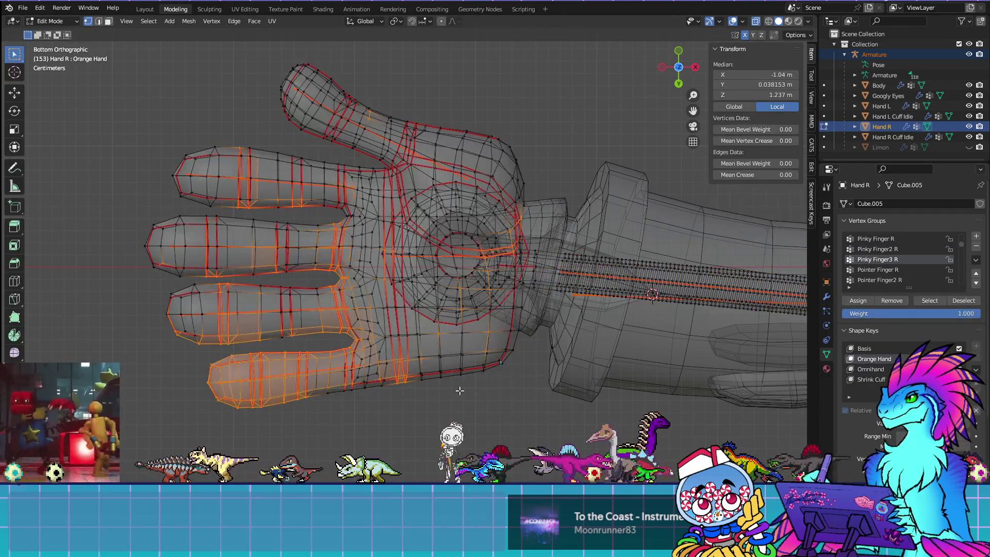
key(c)
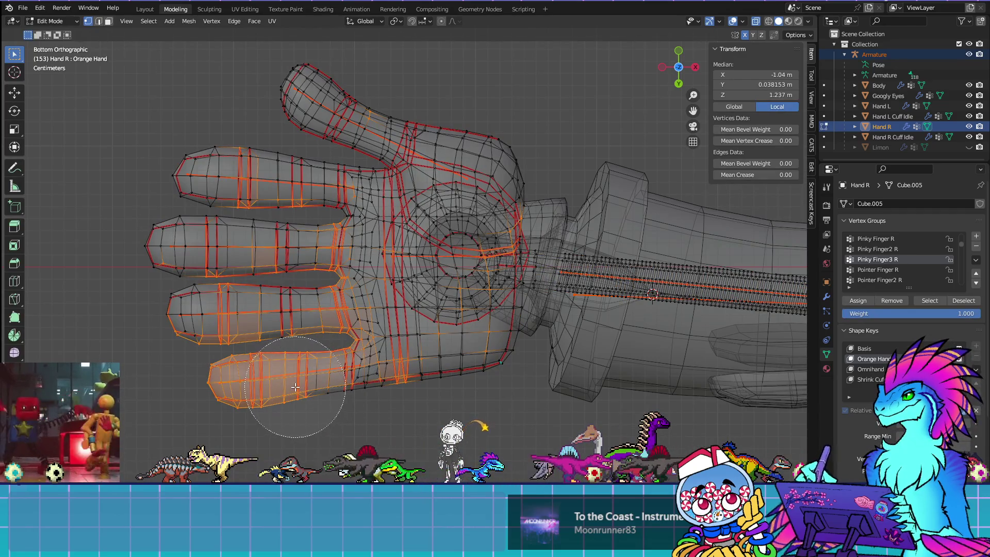
scroll(304, 382, up, 4)
mouse_move(305, 379)
middle_down()
mouse_move(232, 384)
mouse_move(286, 378)
middle_up()
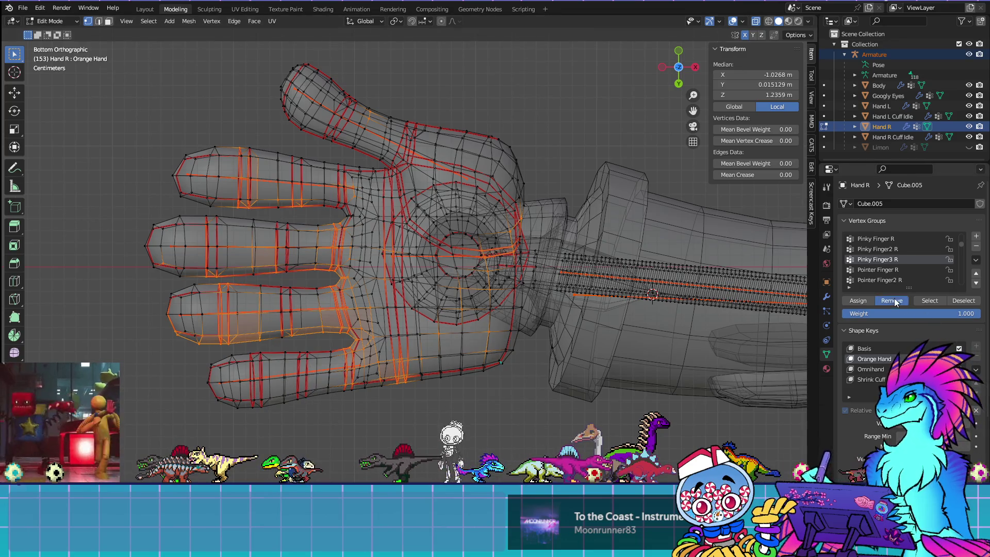
click(724, 415)
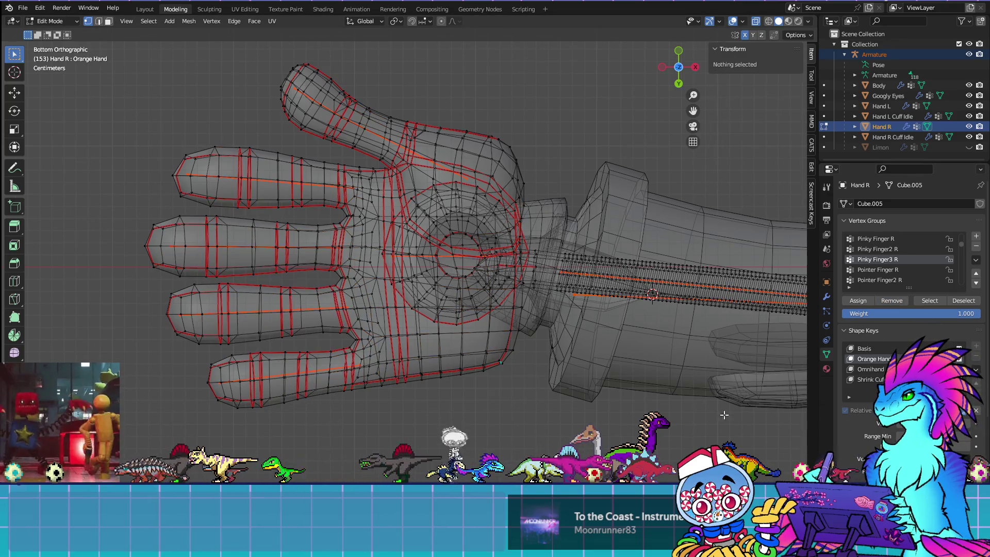
click(906, 269)
click(919, 299)
Step: Adjust the Pointer Finger R selection on the index finger and palm, comparing against its weights from the top
key(ctrl+Tab)
key(ctrl+Tab)
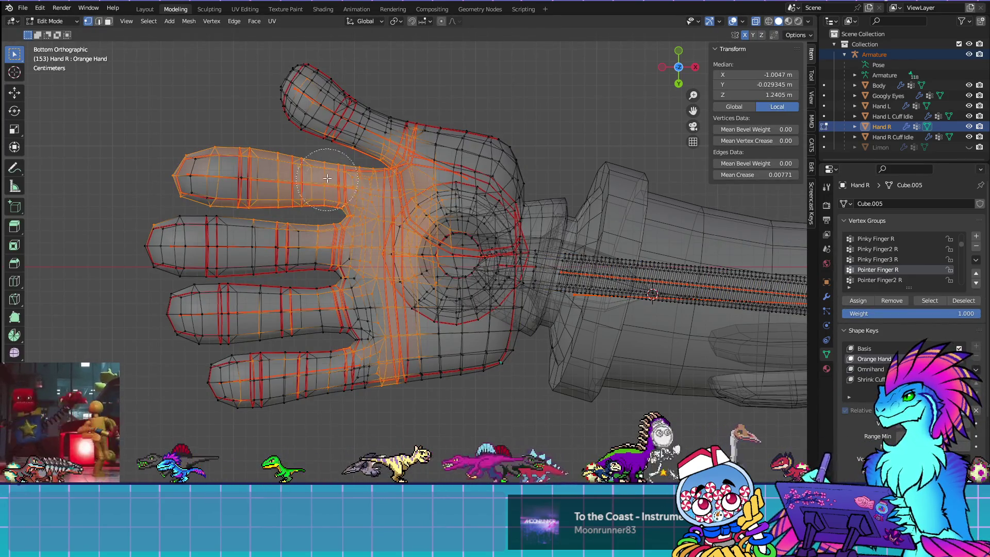
mouse_move(294, 179)
mouse_down()
mouse_move(290, 160)
mouse_move(297, 195)
mouse_move(344, 182)
mouse_move(365, 208)
mouse_up()
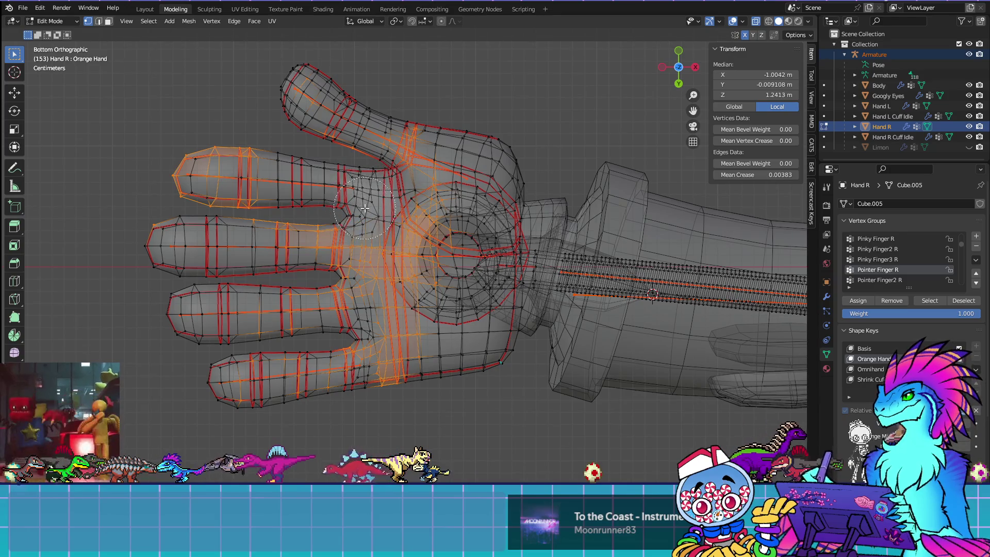
key(Tab)
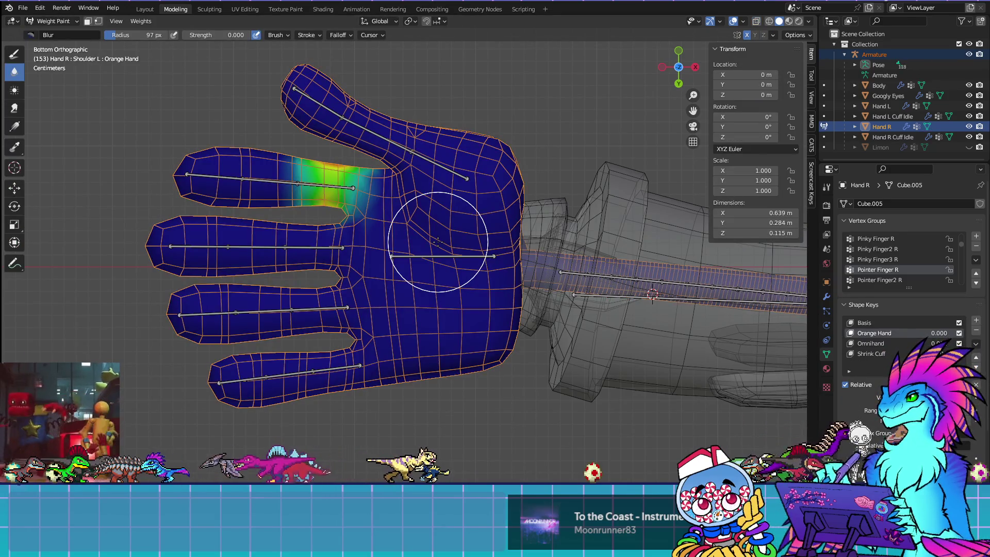
key(Tab)
key(KP_7)
key(Tab)
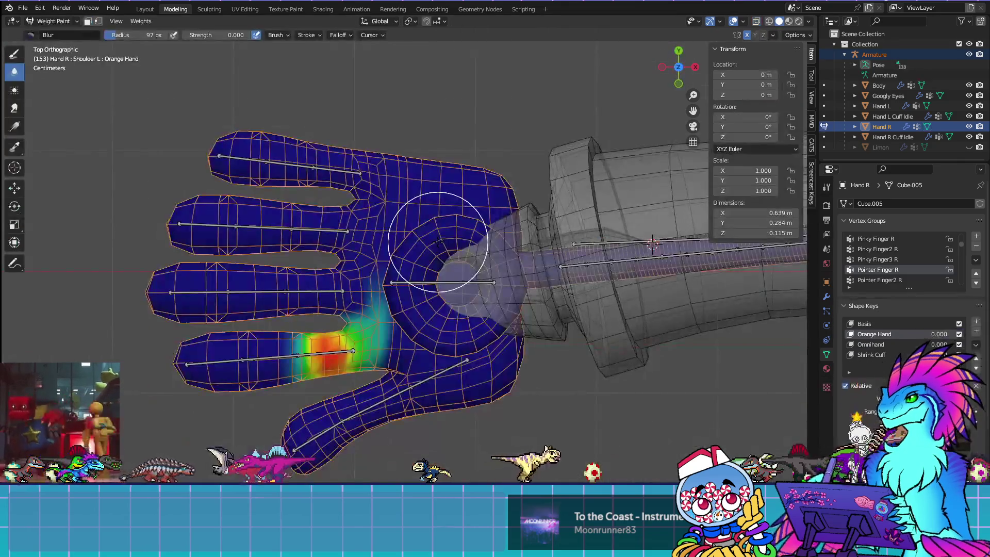
key(Tab)
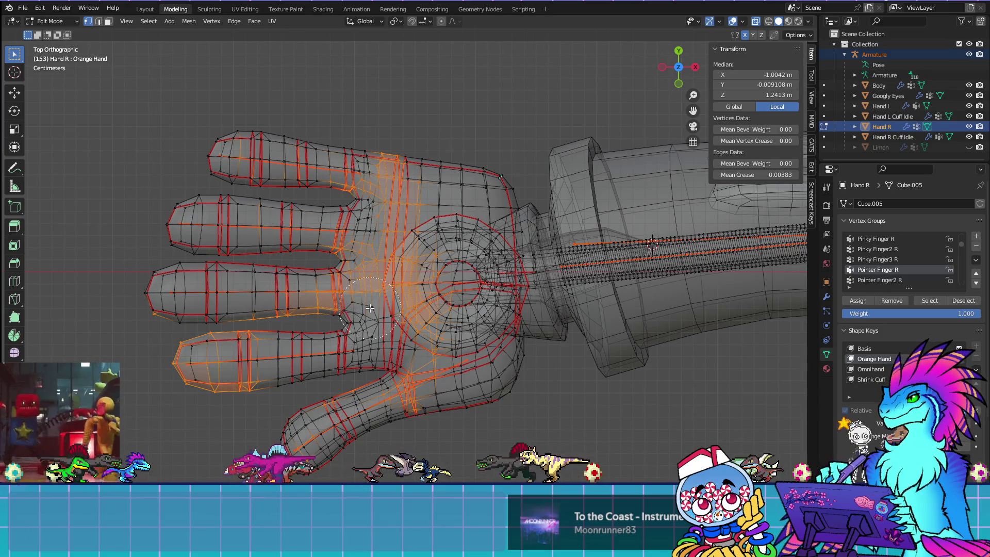
drag(386, 318, 385, 310)
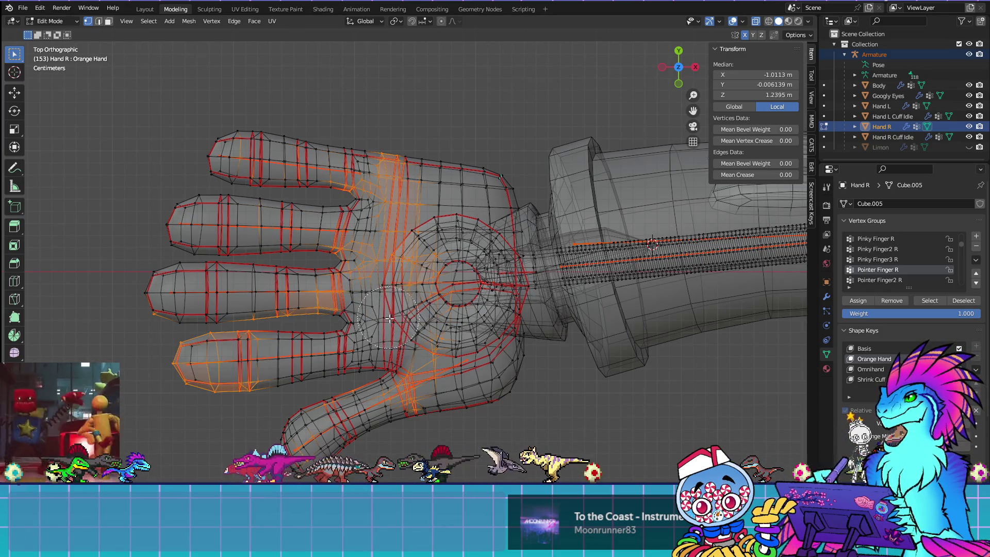
key(Tab)
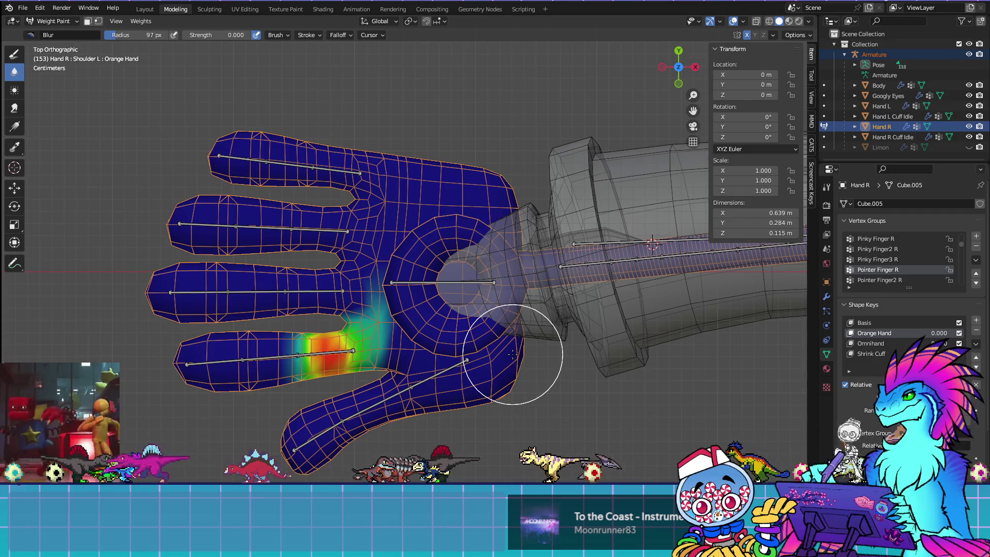
key(Tab)
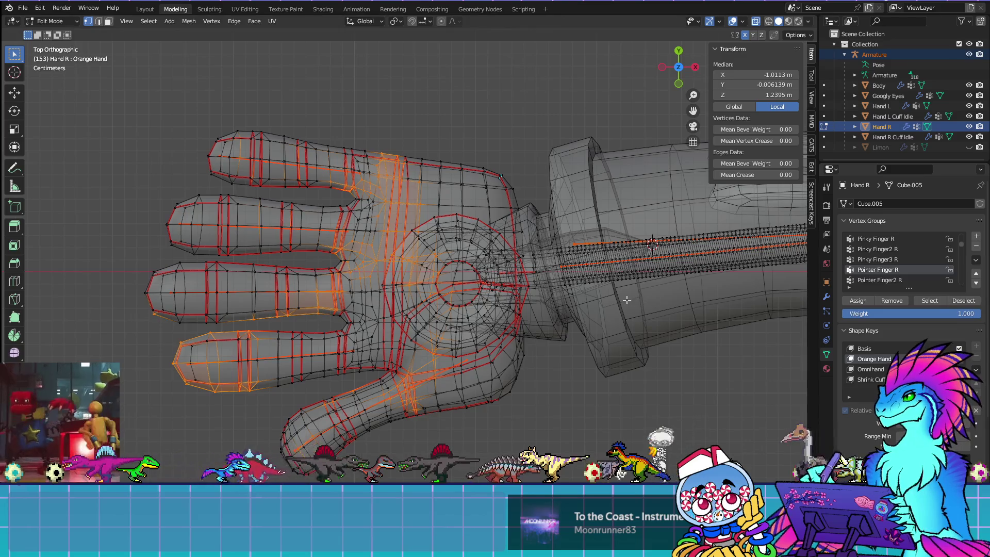
key(Tab)
Step: Zoom out to the whole character, return to the weight-painted right hand, and clear the selection
scroll(626, 299, down, 3)
shift+middle_drag(619, 288, 2, 309)
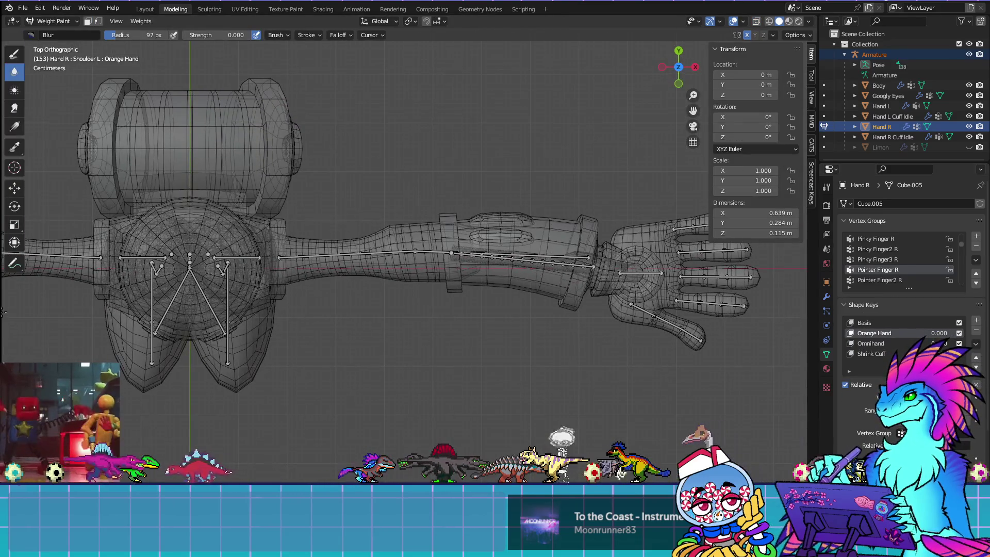
shift+middle_drag(678, 309, 572, 297)
shift+middle_drag(170, 268, 459, 263)
scroll(461, 256, up, 3)
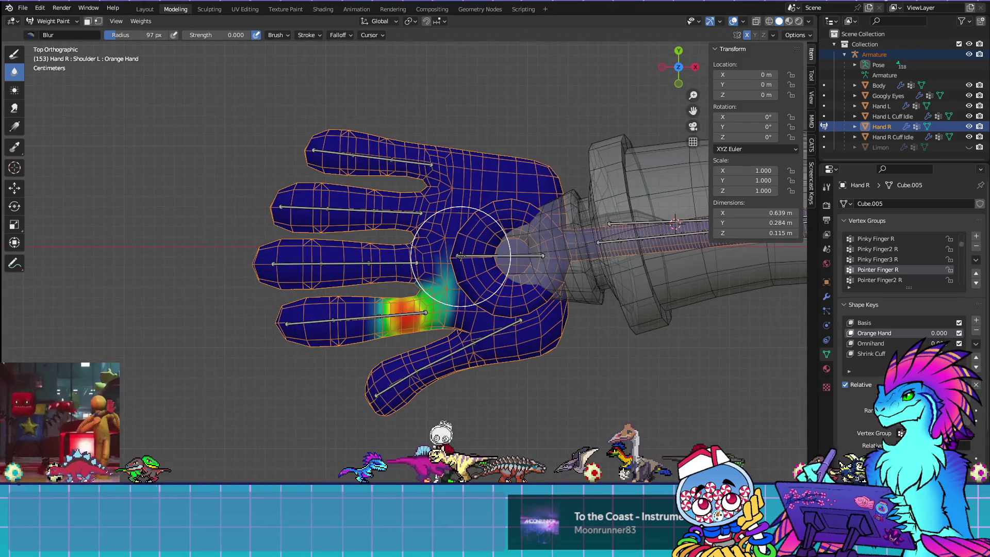
key(Tab)
key(alt+a)
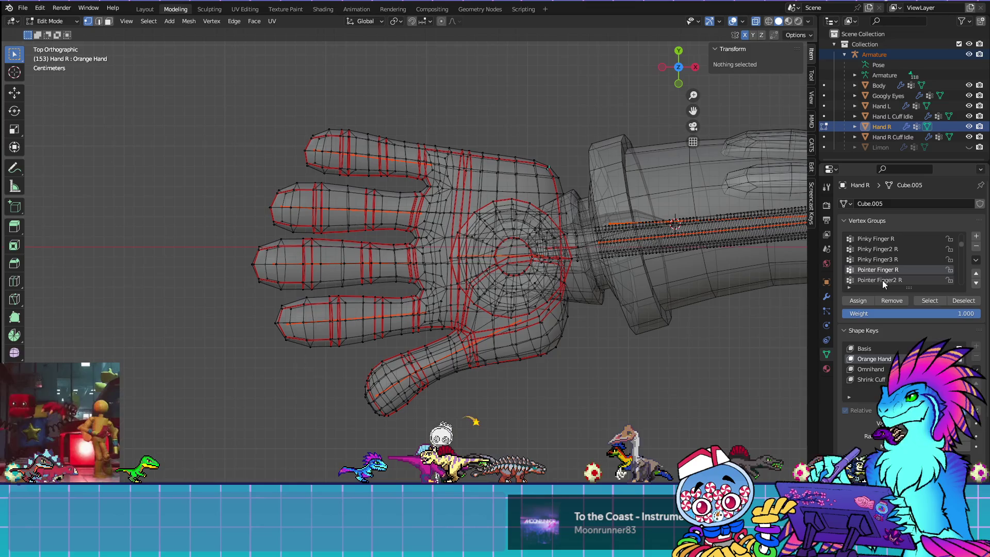
Step: Make Pointer Finger2 R active and brush the index finger's vertices out of the selection, comparing weights
click(883, 280)
key(a)
key(Tab)
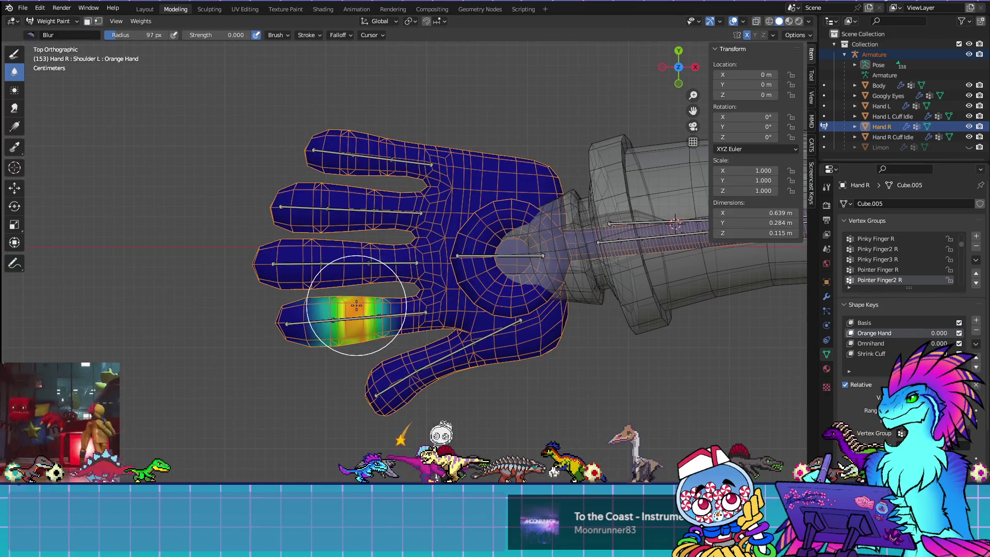
key(Tab)
key(c)
middle_click(386, 315)
middle_drag(385, 316, 265, 328)
right_click(265, 328)
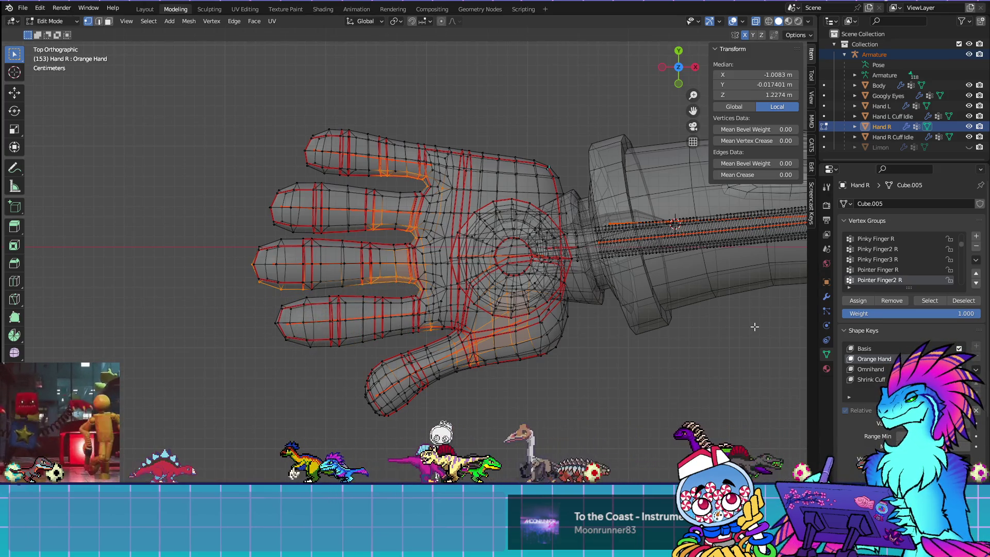
key(Tab)
key(Tab)
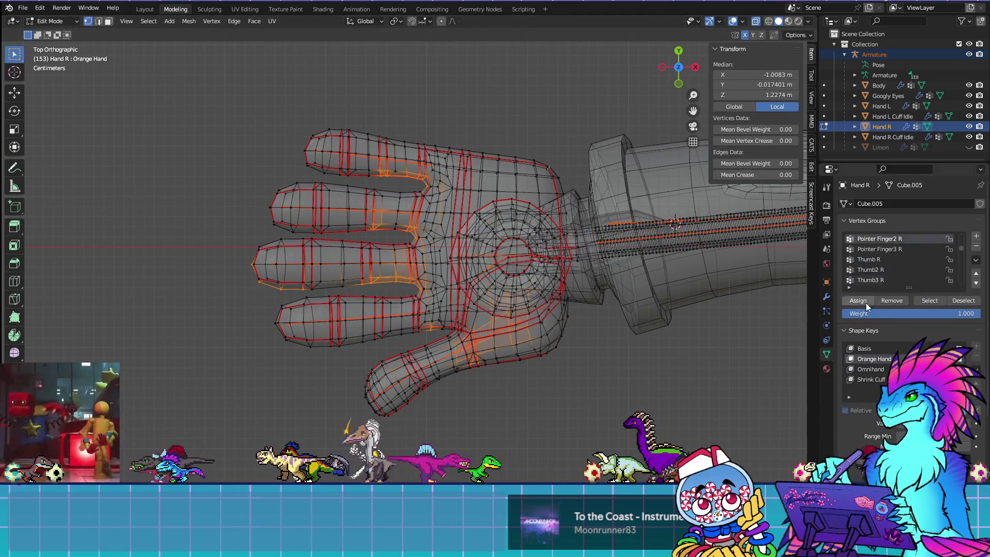
scroll(890, 258, down, 4)
key(alt+a)
Step: Select Pointer Finger3 R, deselect the index finger, and remove the stray vertices from the group
click(917, 299)
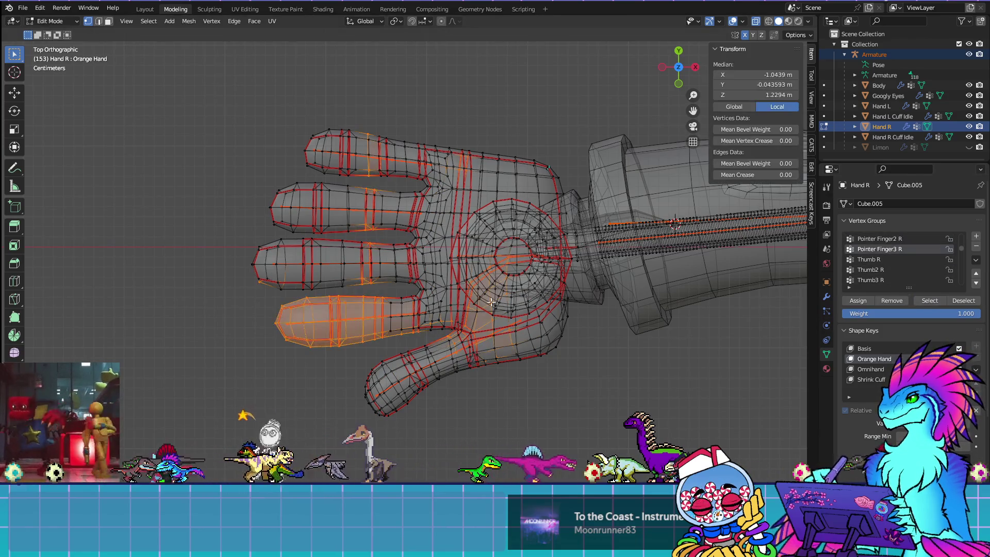
key(Tab)
key(Tab)
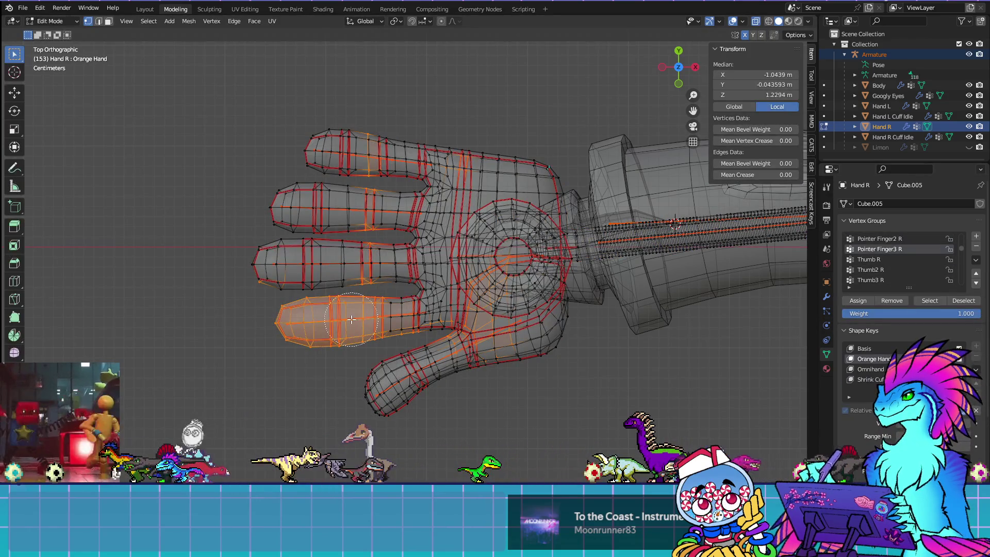
middle_drag(377, 316, 268, 334)
right_click(276, 330)
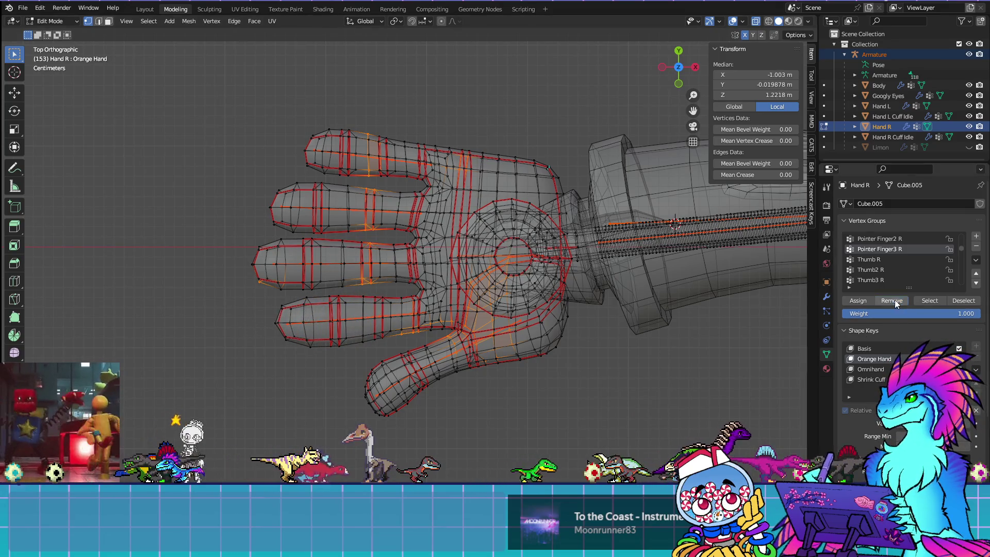
click(888, 258)
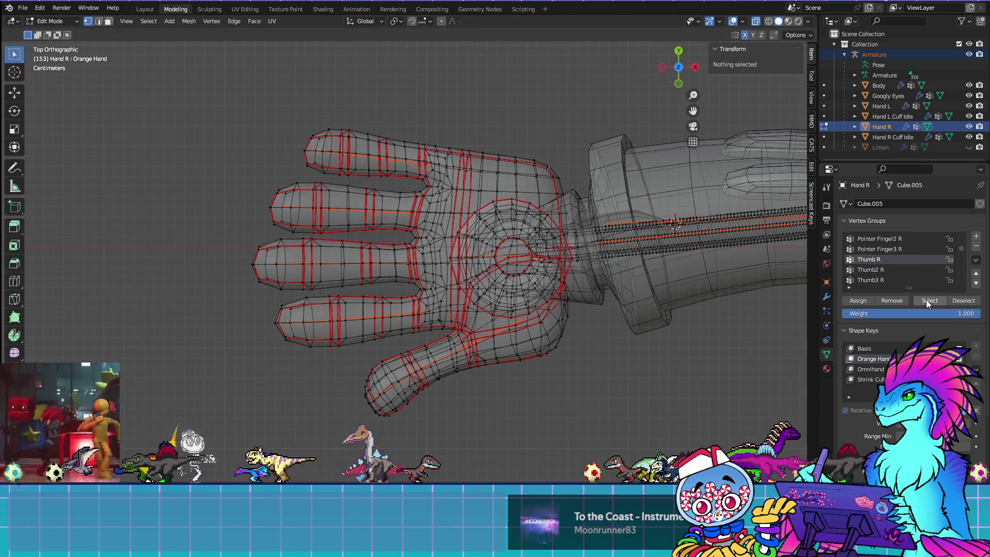
Step: Make Thumb R active, deselect the thumb and lower palm, and check its weights from underneath
click(926, 299)
key(ctrl+Tab)
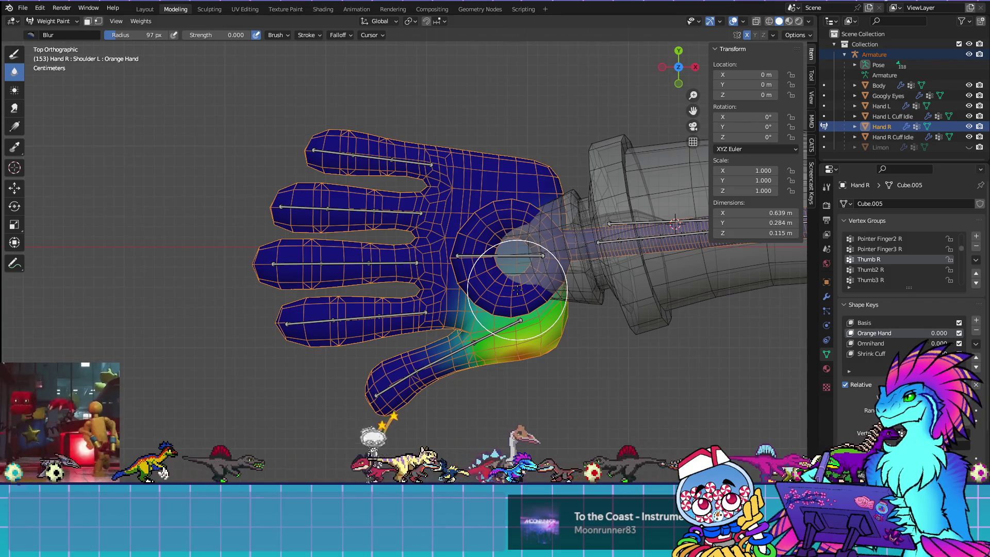
key(ctrl+Tab)
key(c)
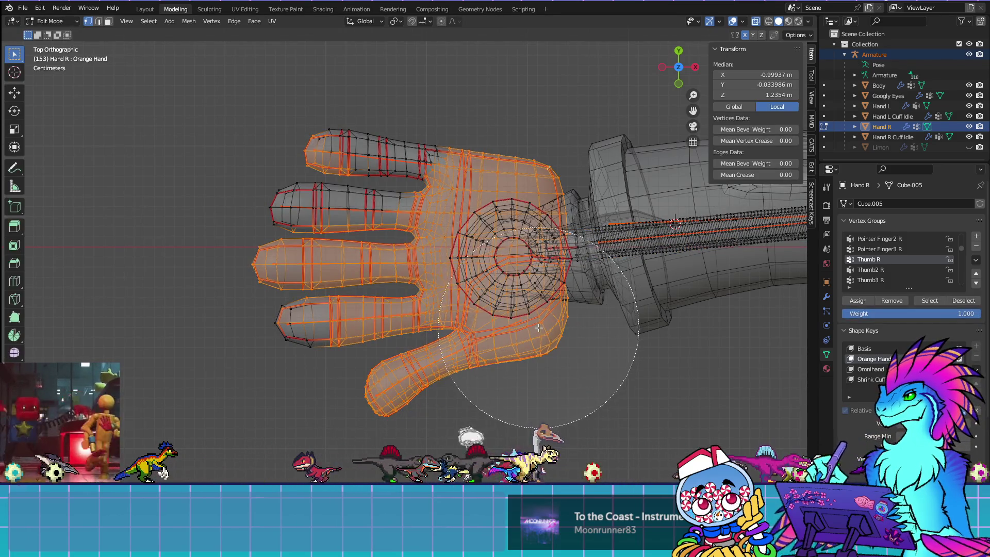
mouse_move(538, 329)
middle_down()
mouse_move(531, 308)
mouse_move(514, 301)
middle_up()
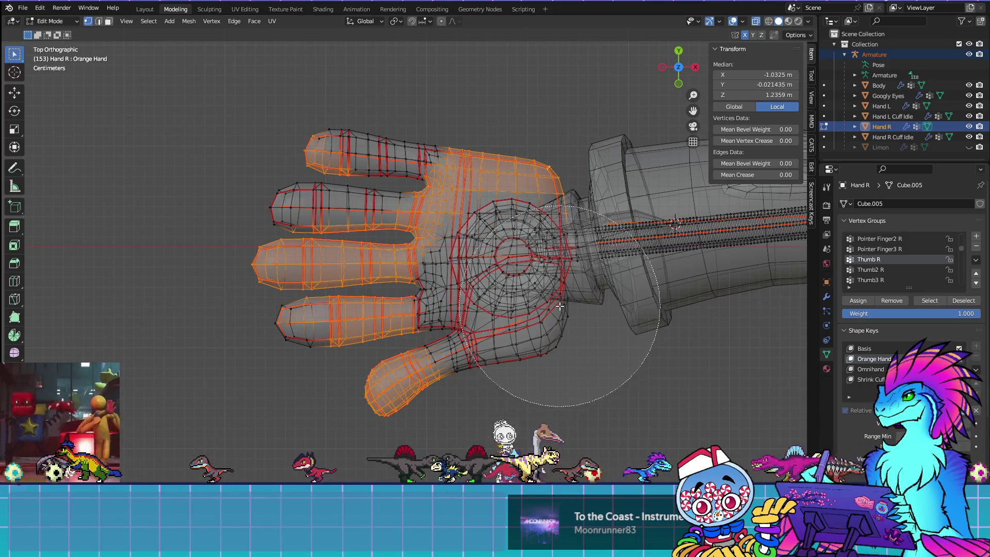
key(Escape)
key(ctrl+Tab)
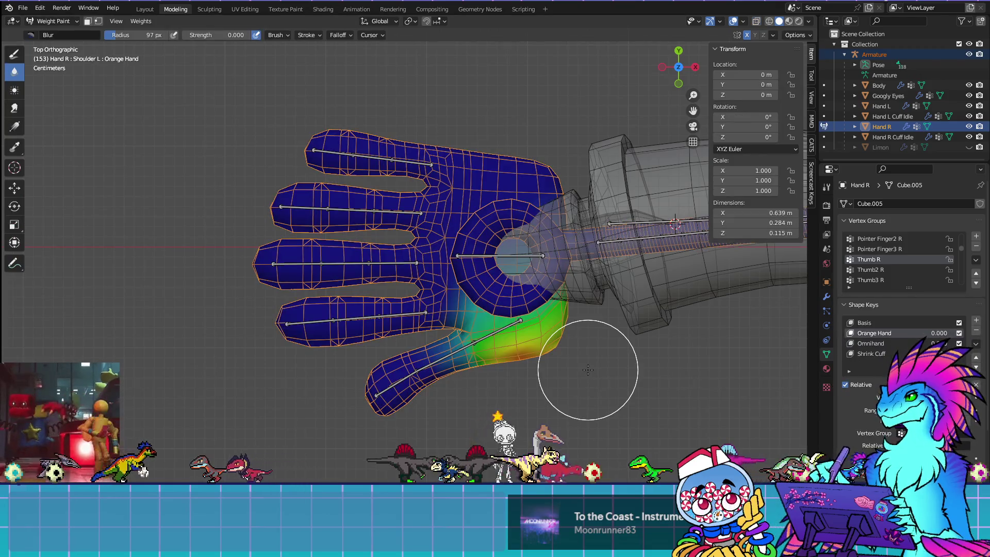
key(ctrl+KP_7)
key(Tab)
key(ctrl+Tab)
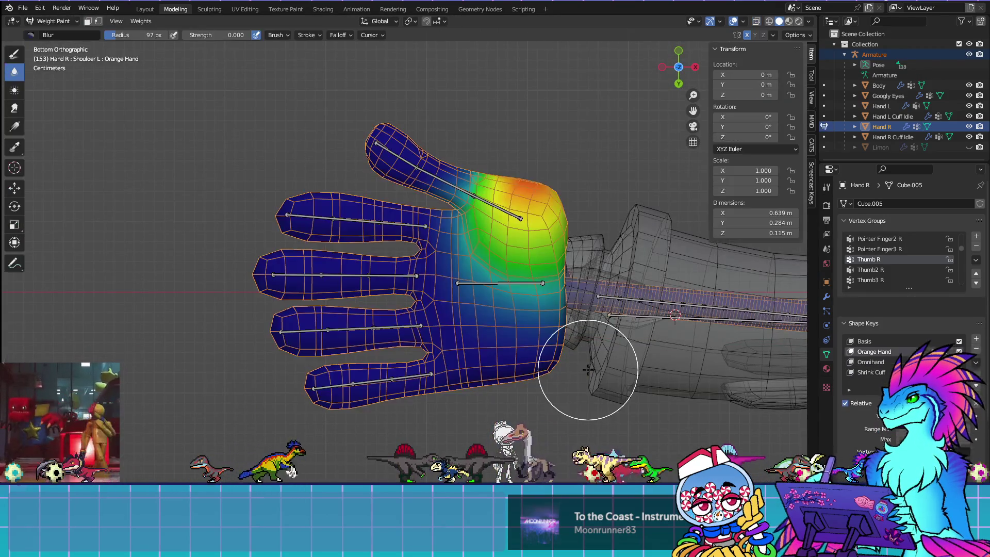
key(Tab)
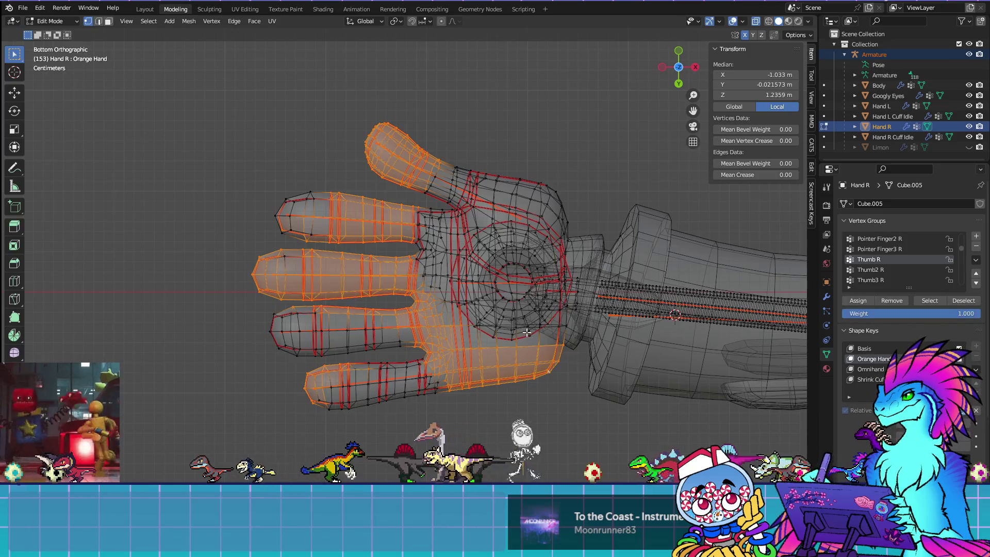
key(g)
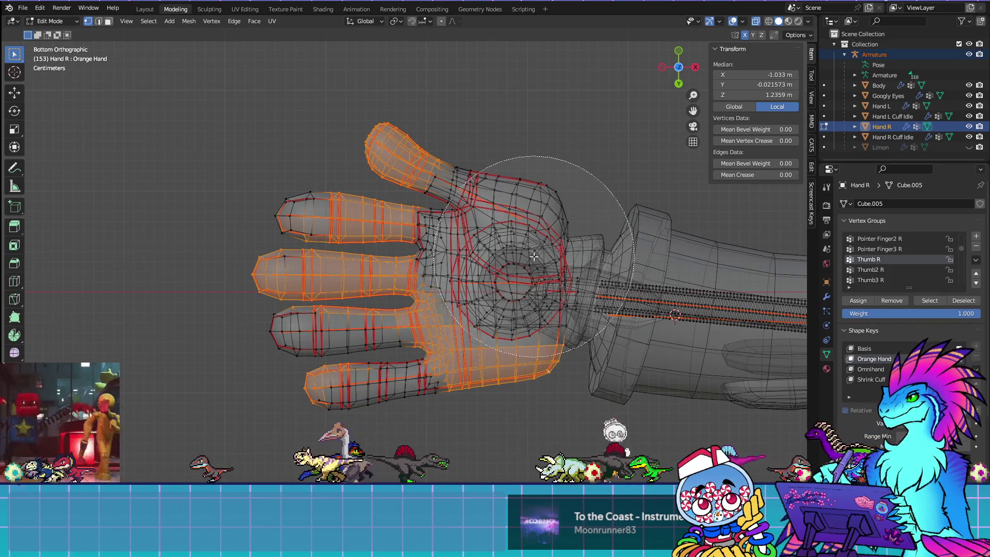
click(526, 309)
Step: Brush the remaining thumb vertices out of the Thumb R selection and recheck the weight colours
key(ctrl+Tab)
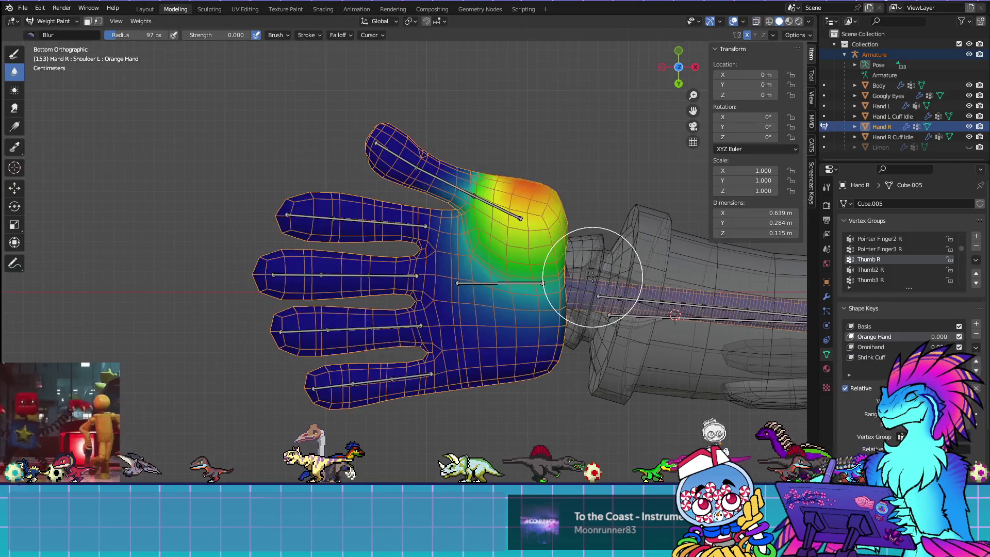
key(Tab)
key(c)
middle_drag(468, 137, 442, 111)
key(Escape)
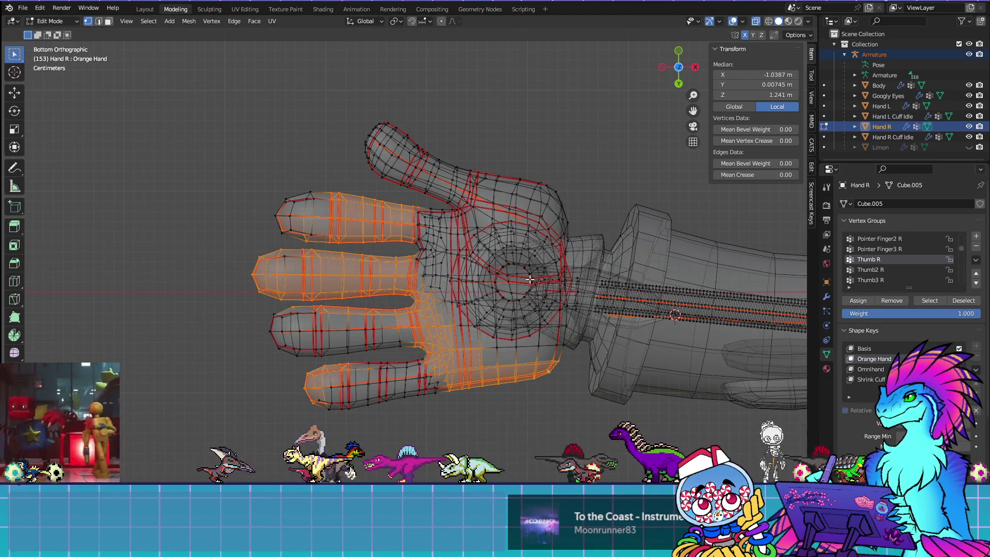
key(ctrl+Tab)
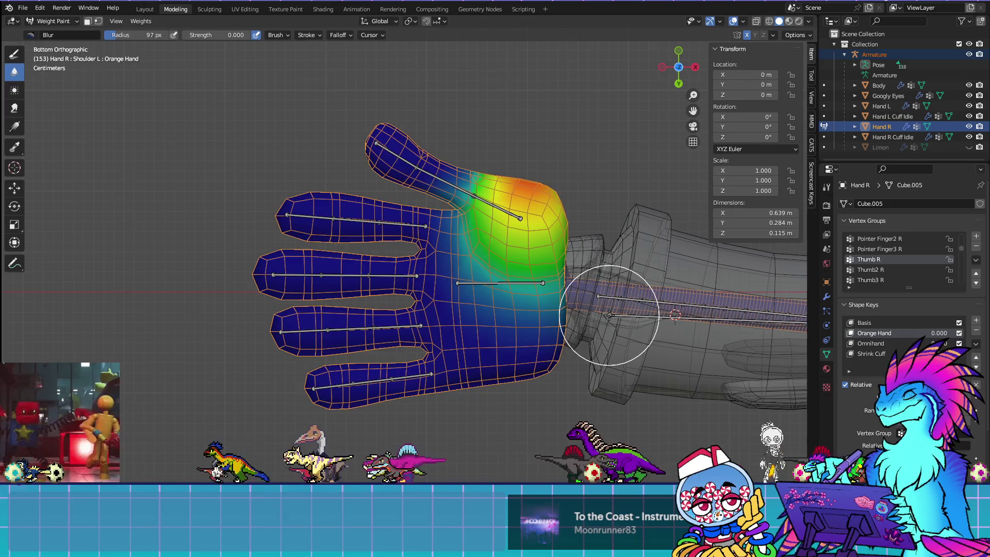
key(Tab)
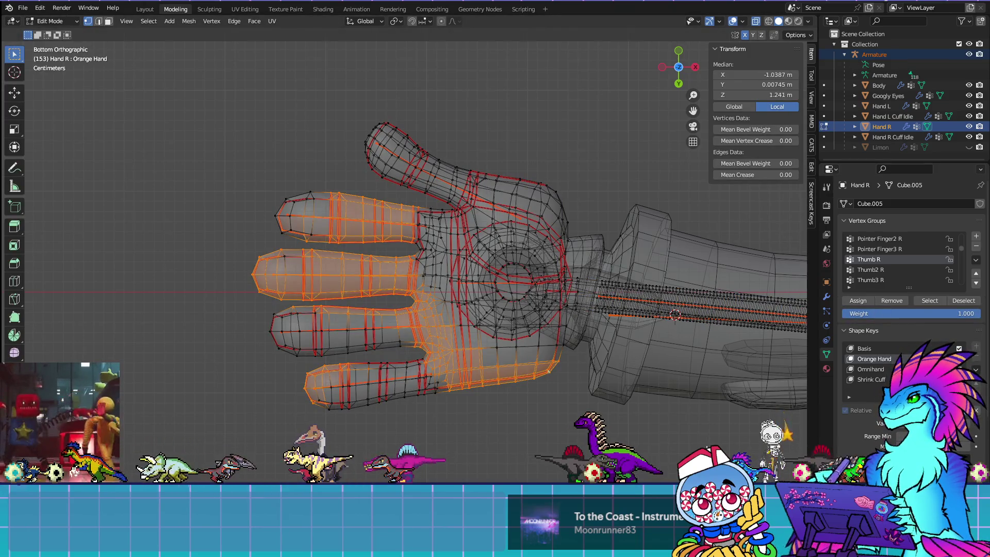
key(alt+a)
Step: Select the Thumb2 R vertices and deselect the thumb, leaving only its stray vertices
click(907, 269)
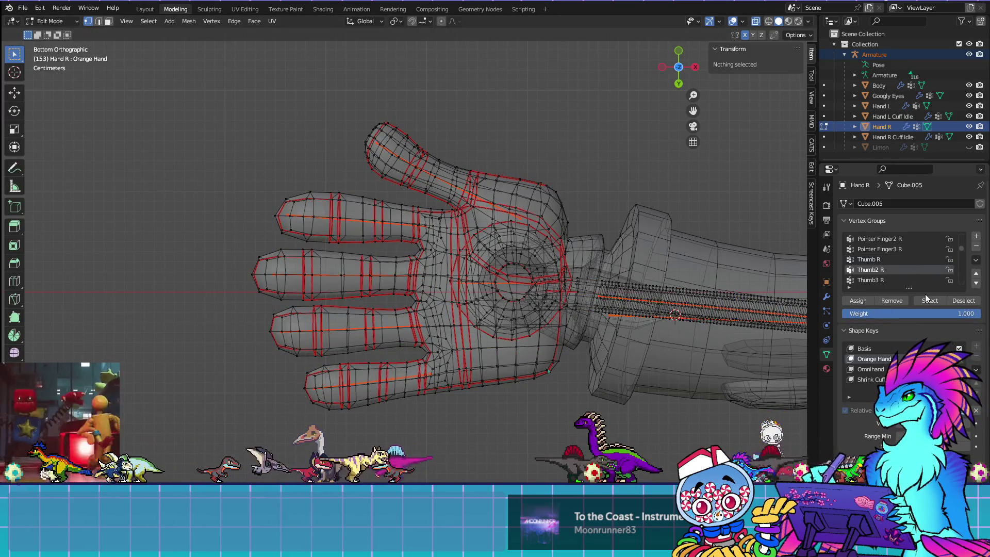
click(930, 300)
key(Tab)
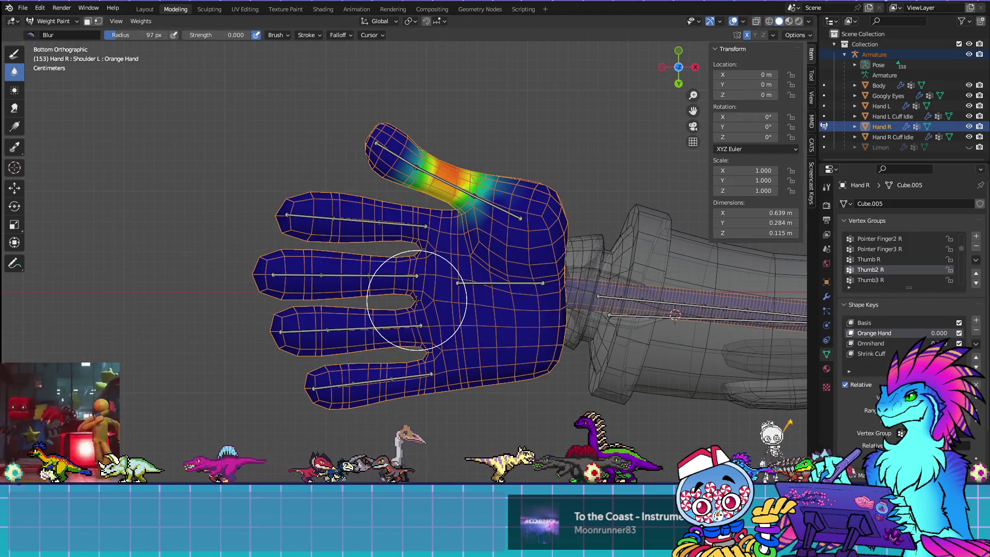
key(Tab)
key(c)
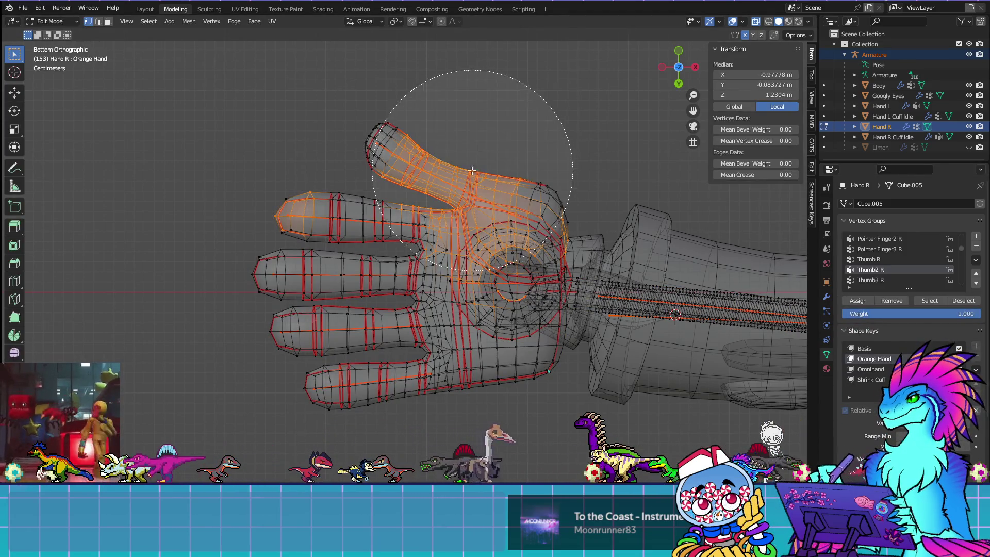
mouse_move(433, 116)
middle_down()
mouse_move(435, 95)
mouse_move(453, 150)
middle_up()
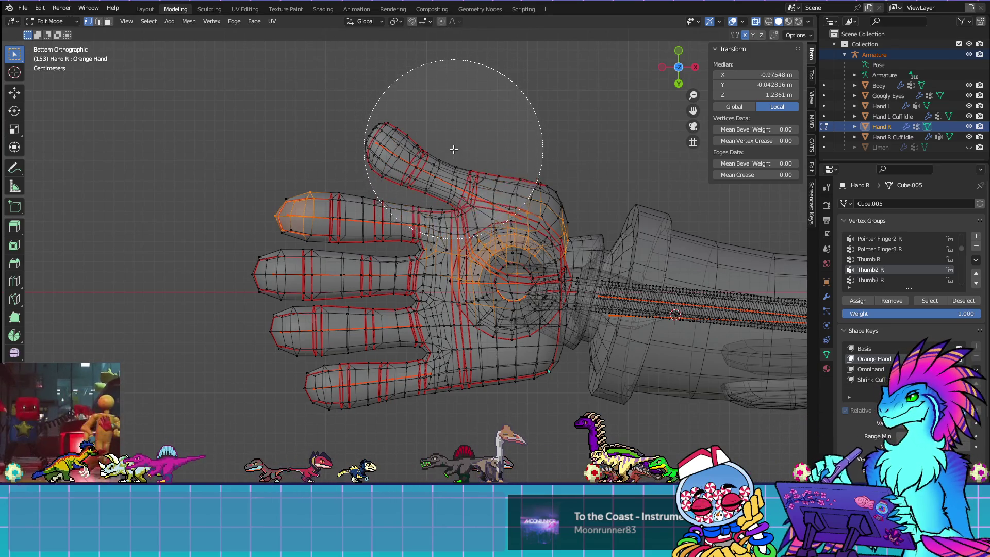
key(Escape)
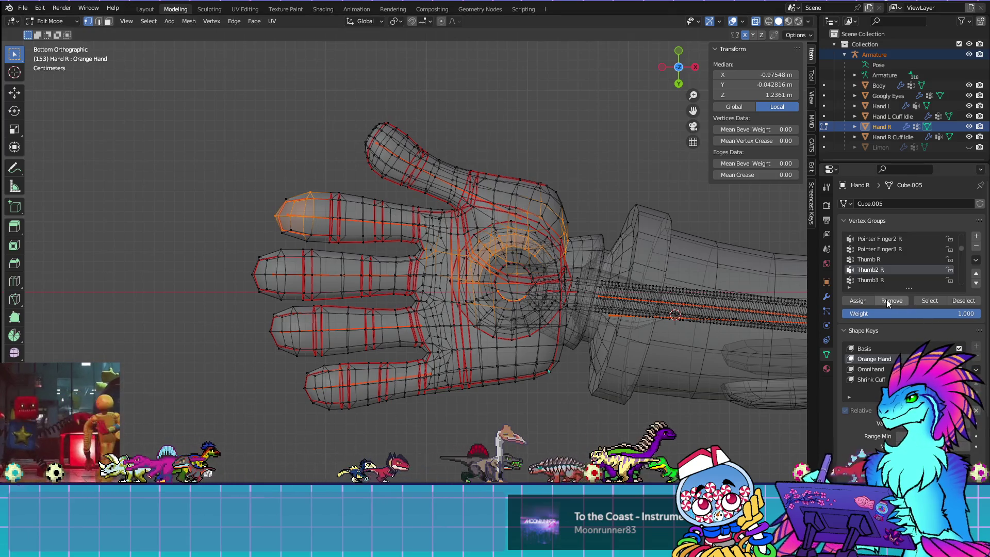
key(alt+a)
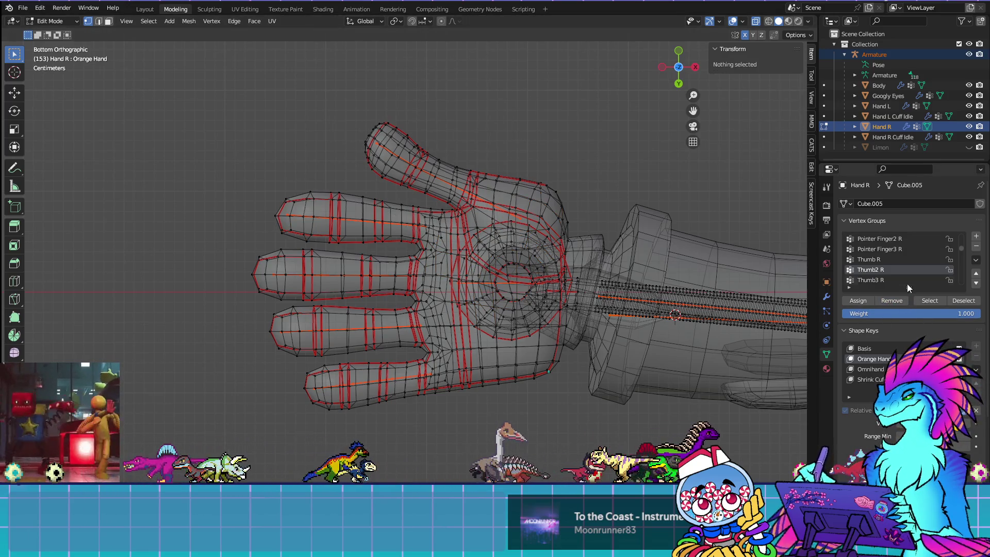
Step: Select the Thumb3 R vertices and brush out the thumb-tip vertices, leaving only the strays
click(898, 280)
click(926, 300)
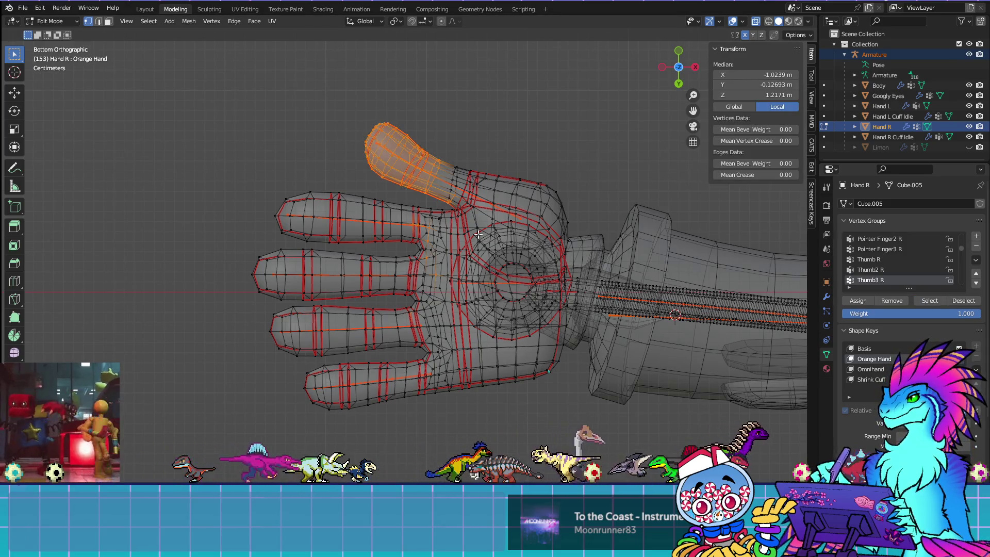
key(c)
scroll(442, 111, down, 3)
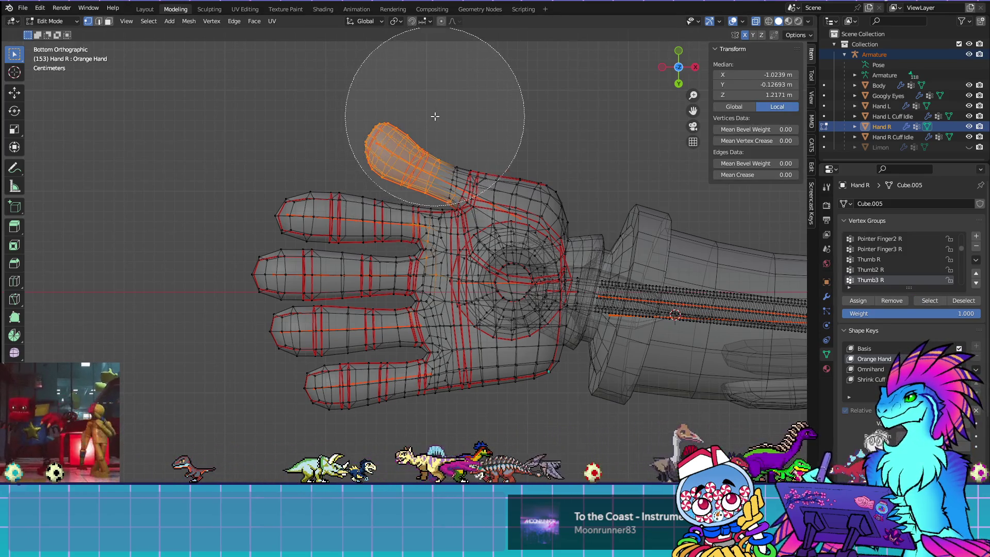
middle_click(442, 117)
right_click(442, 117)
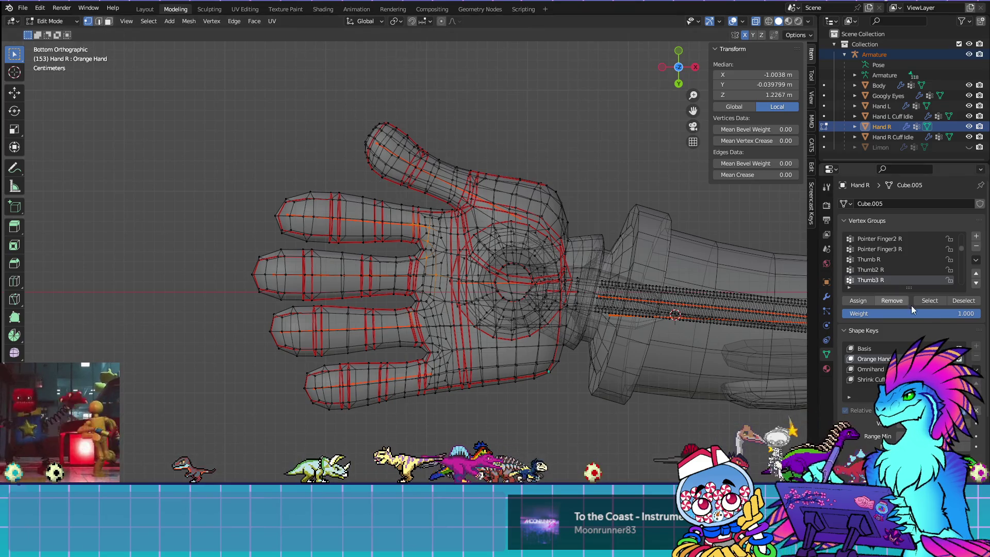
scroll(894, 258, down, 2)
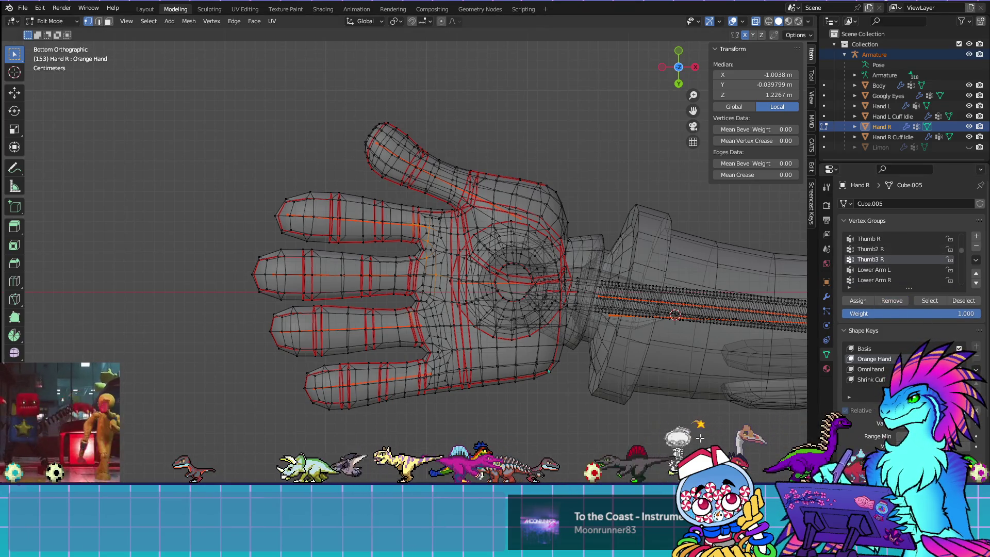
key(alt+a)
click(909, 270)
Step: Select the vertices belonging to Lower Arm L and make the Basis shape key active
click(930, 300)
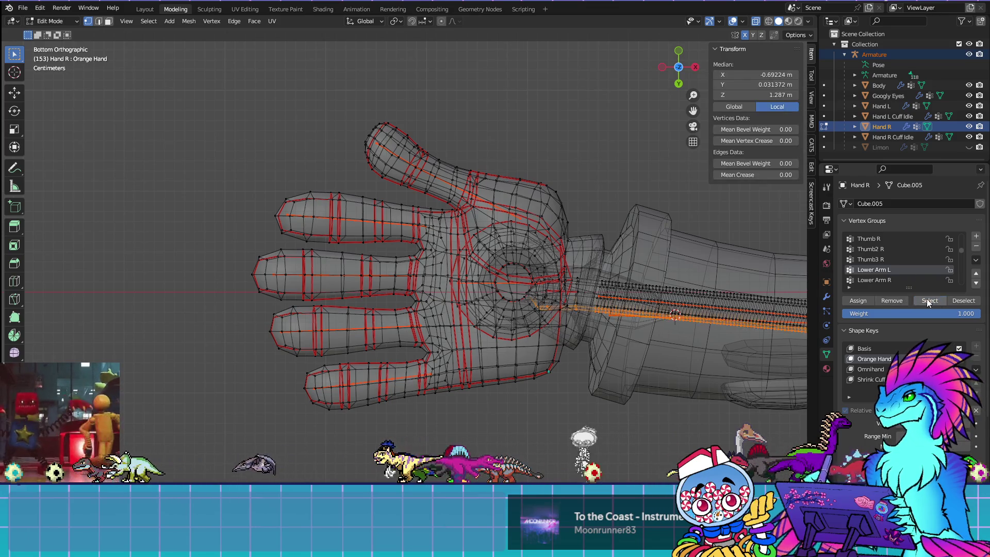
mouse_move(720, 254)
shift+middle_down()
mouse_move(421, 192)
mouse_move(302, 327)
mouse_move(439, 305)
mouse_move(532, 334)
mouse_move(644, 341)
shift+middle_up()
click(866, 349)
mouse_move(490, 217)
middle_down()
mouse_move(452, 184)
mouse_move(513, 171)
middle_up()
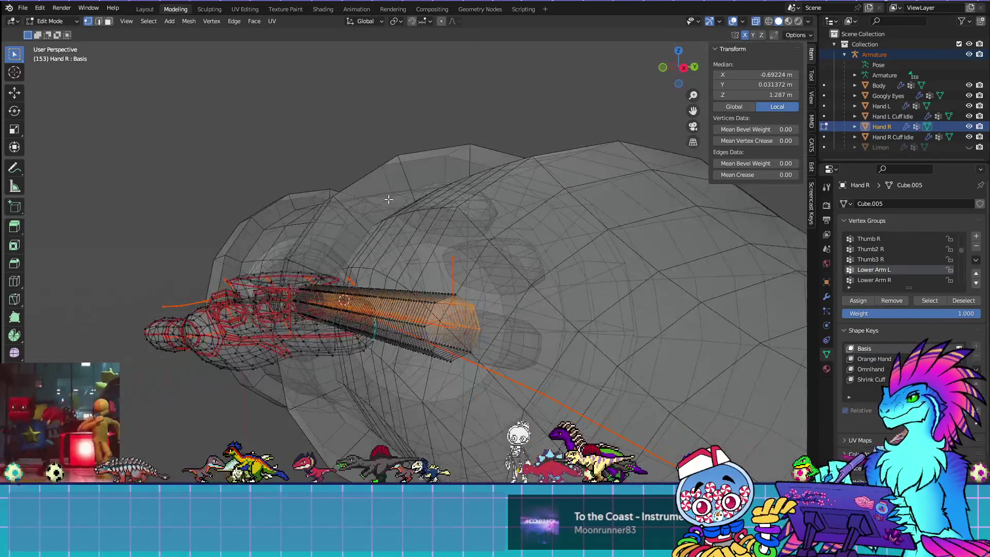
Step: Hide the Body object and switch the hand mesh to Weight Paint mode
click(969, 85)
mouse_move(511, 324)
middle_down()
mouse_move(580, 390)
mouse_move(521, 320)
mouse_move(464, 280)
middle_up()
scroll(571, 390, down, 2)
key(ctrl+Tab)
scroll(462, 274, up, 5)
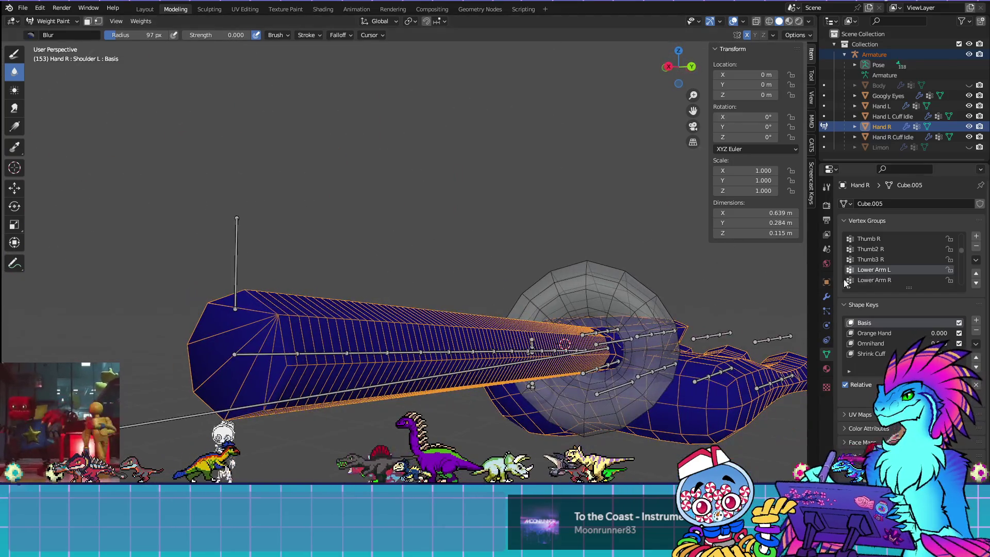
Step: Compare the Lower Arm R and L weights, then delete the Lower Arm L vertex group
click(885, 281)
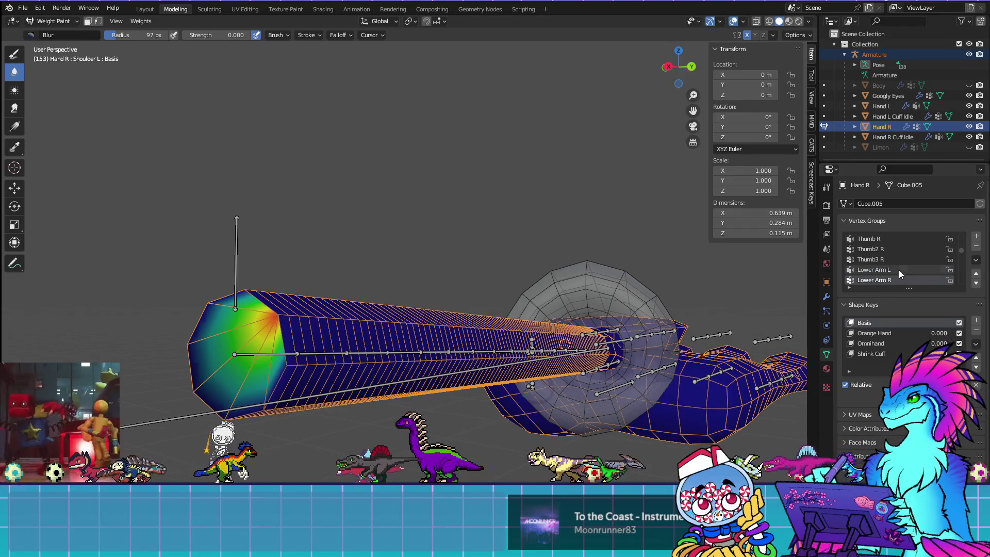
click(900, 270)
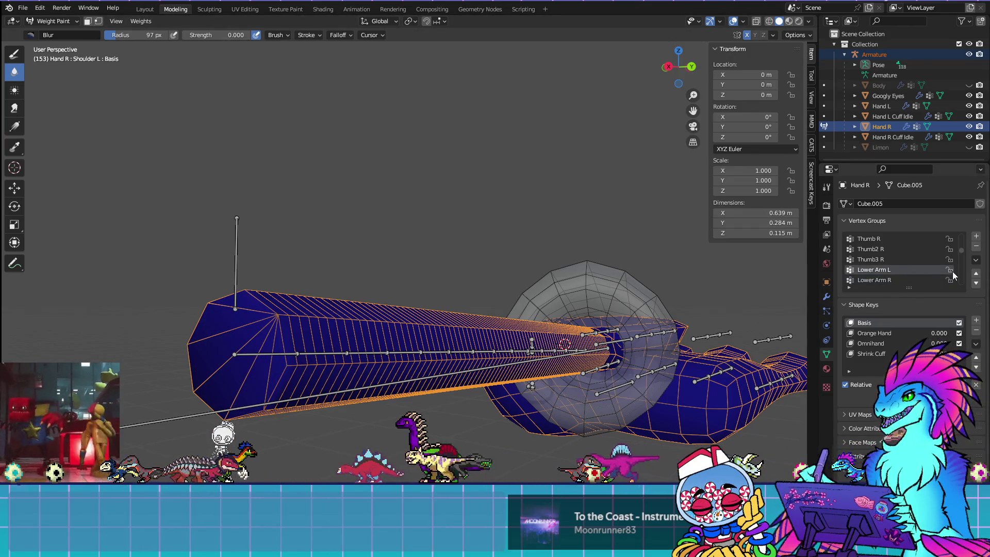
click(976, 246)
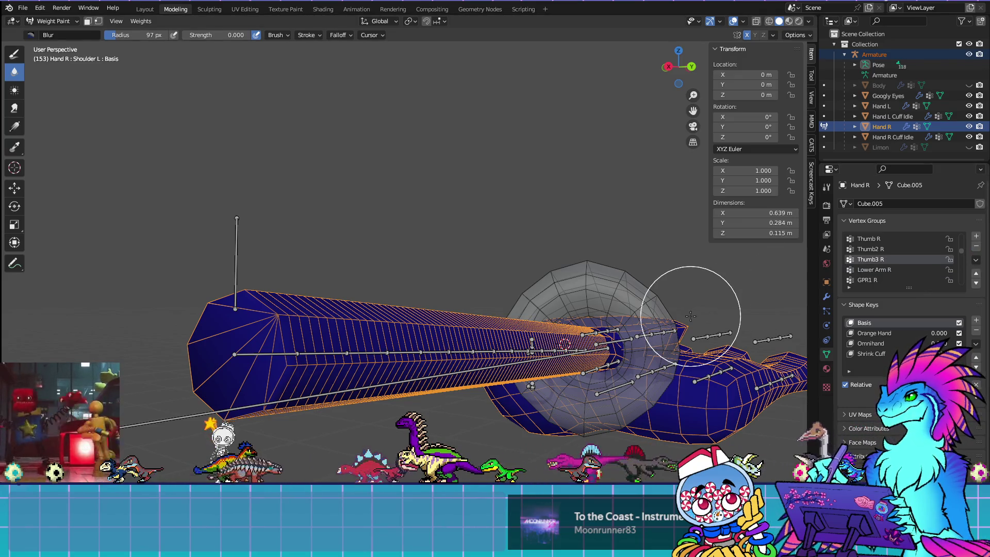
key(Tab)
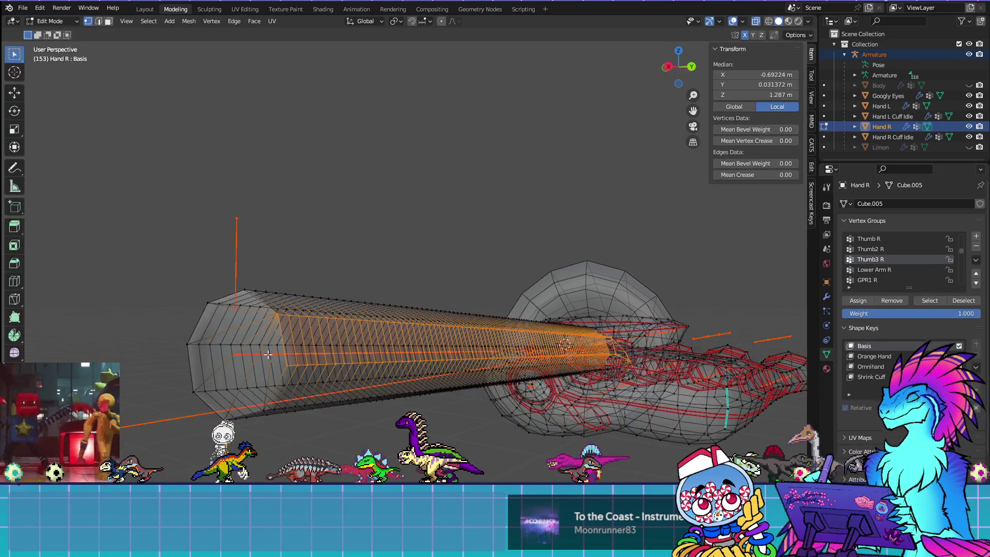
key(ctrl+z)
key(ctrl+z)
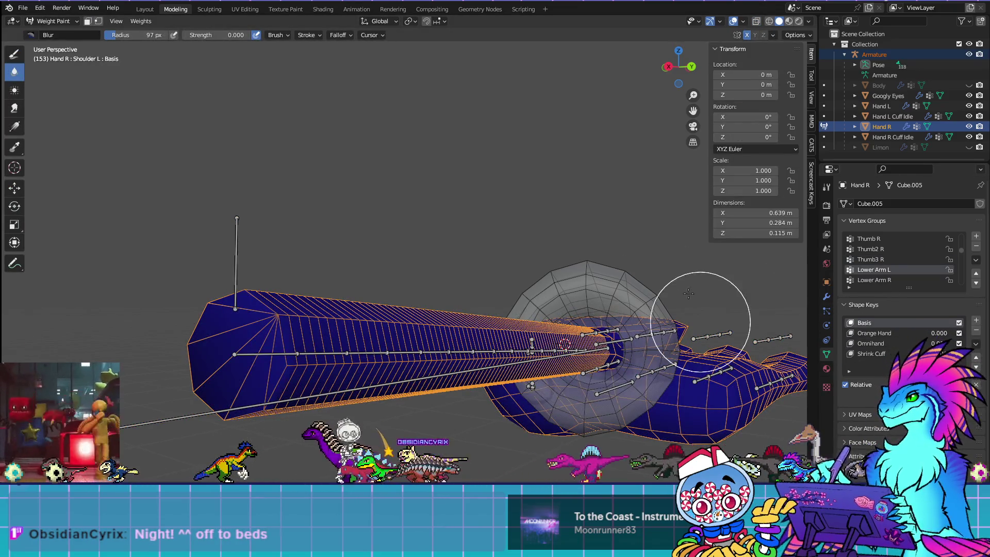
key(Tab)
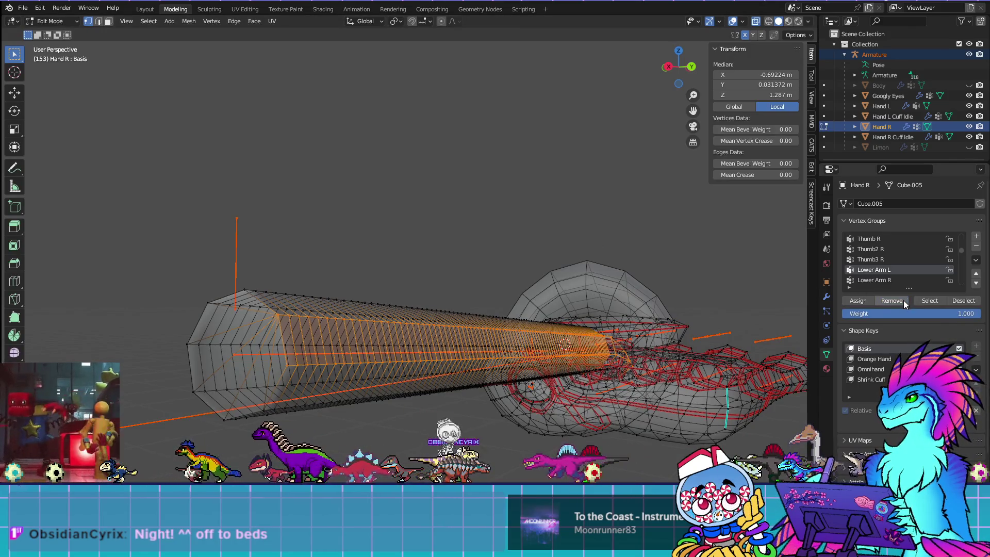
click(975, 246)
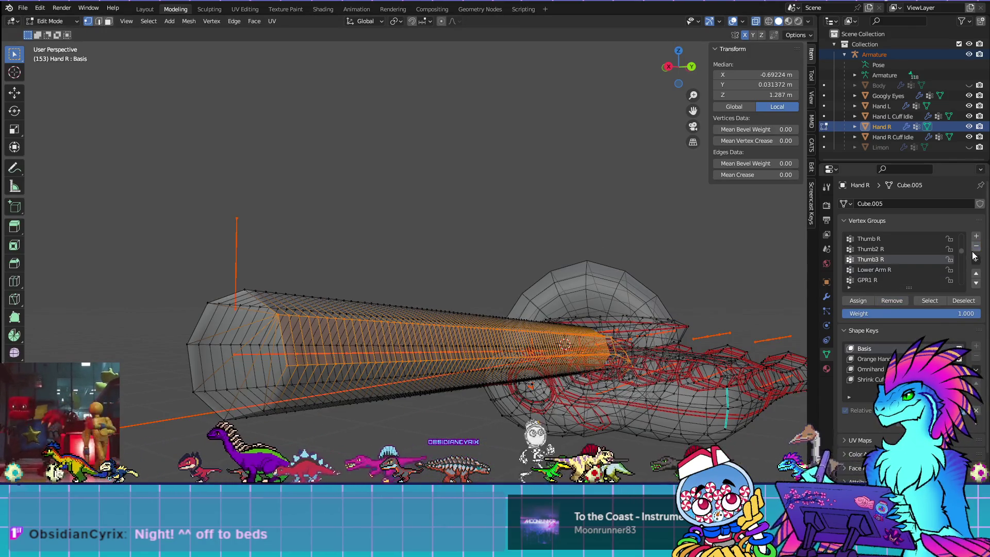
key(Tab)
middle_drag(411, 307, 544, 334)
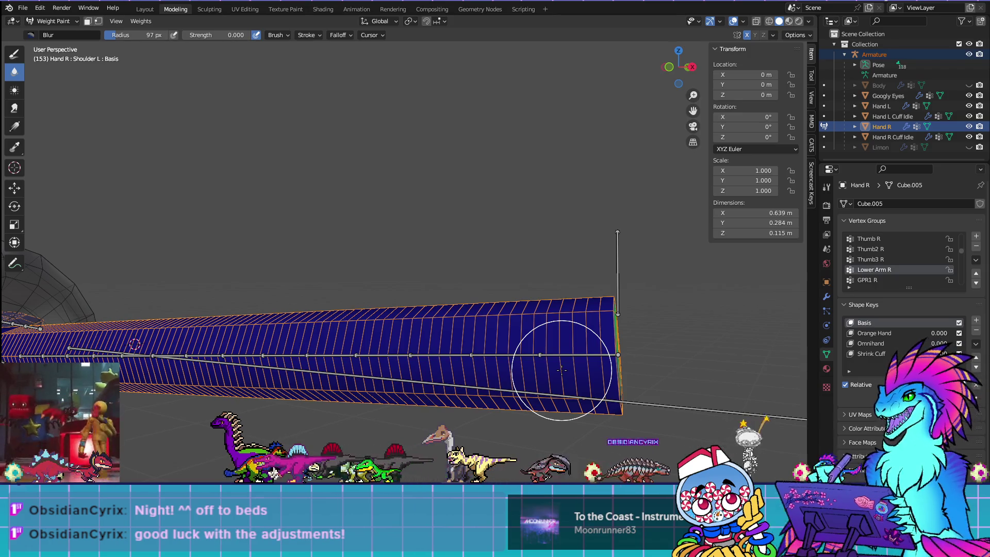
mouse_move(630, 342)
middle_down()
mouse_move(641, 354)
mouse_move(569, 351)
middle_up()
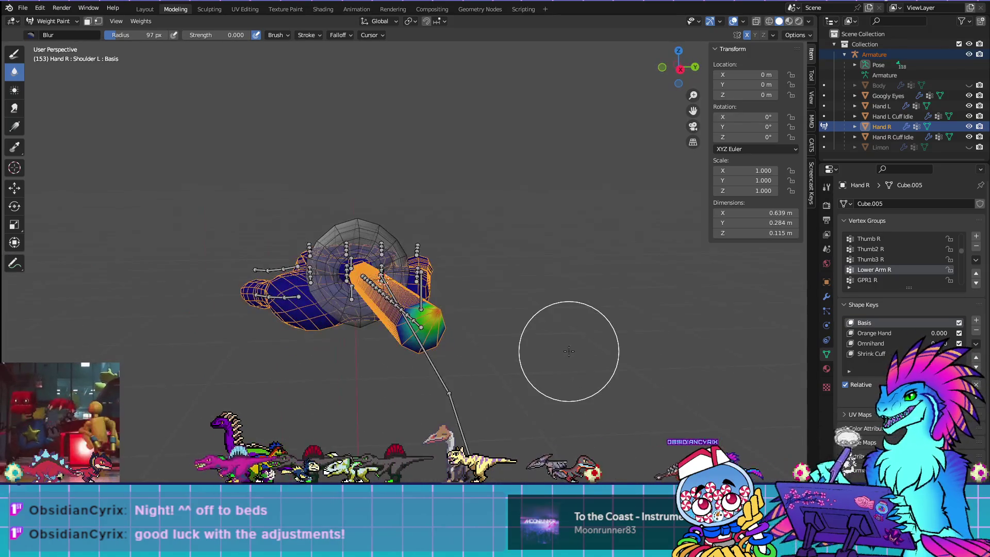
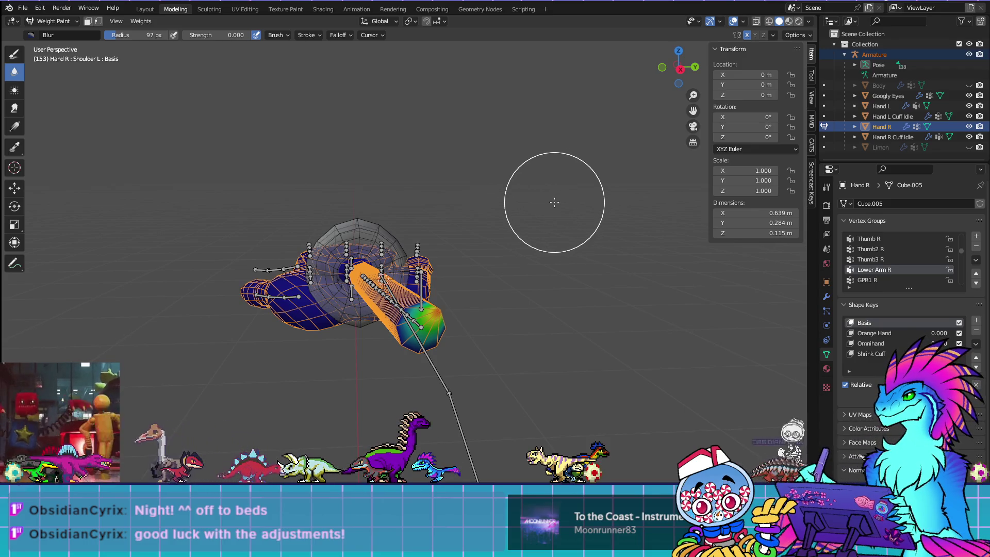
Step: In Edit Mode, select only the vertices of the Lower Arm R group on the forearm
mouse_move(470, 354)
middle_down()
mouse_move(493, 309)
mouse_move(561, 336)
middle_up()
scroll(551, 308, up, 5)
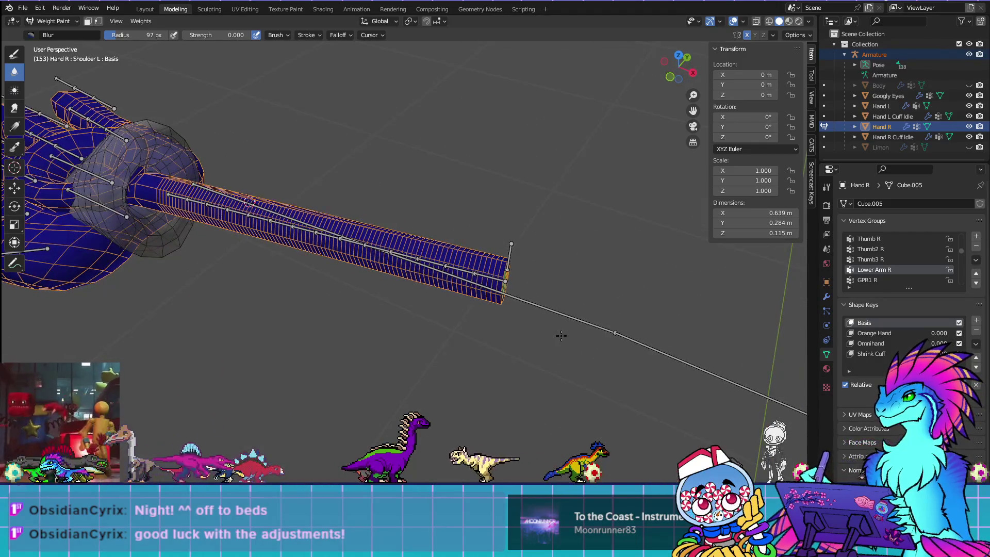
key(Tab)
scroll(598, 304, up, 4)
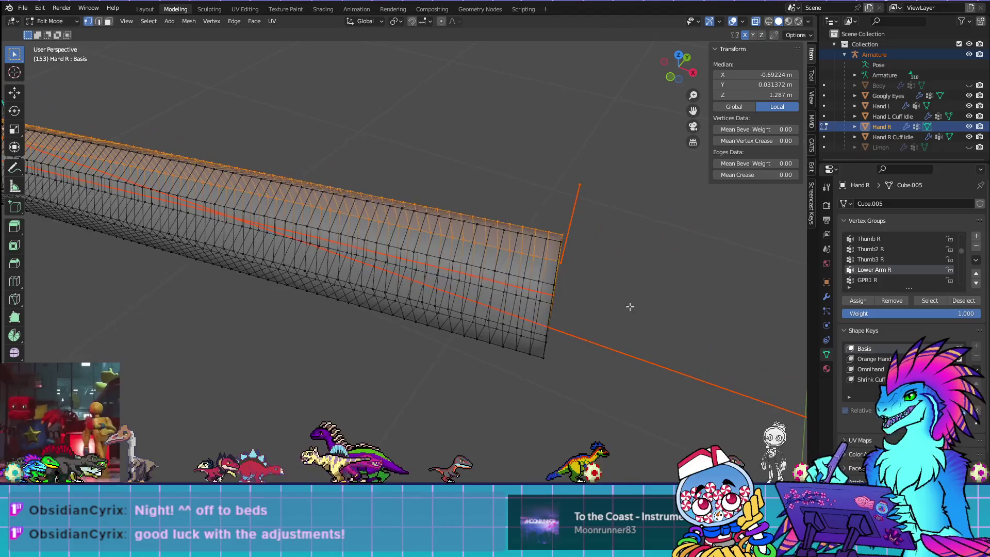
key(alt+a)
click(939, 298)
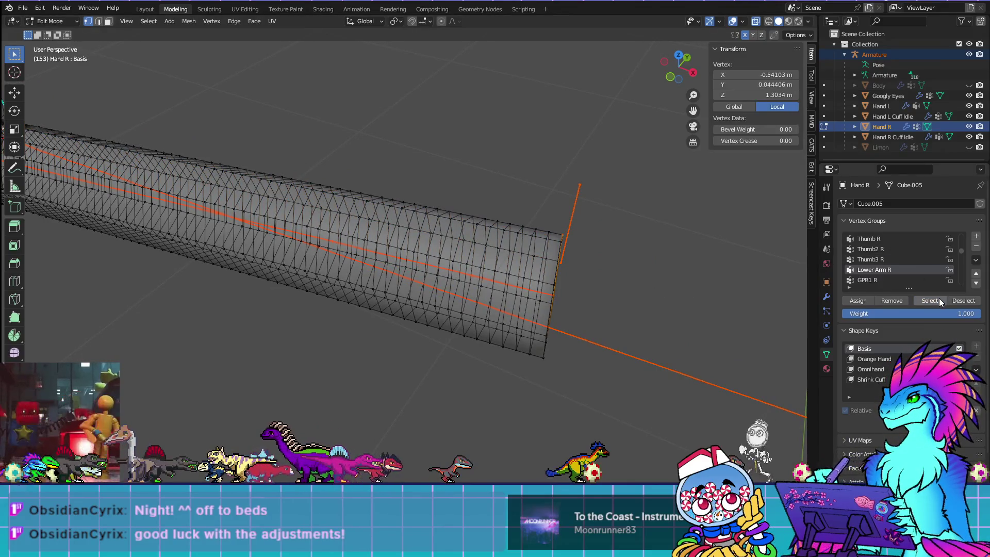
Step: Slide the open-end forearm vertex along its edge and return to Weight Paint mode
scroll(639, 273, down, 4)
mouse_move(638, 274)
middle_down()
mouse_move(597, 258)
mouse_move(605, 214)
middle_up()
key(shift+v)
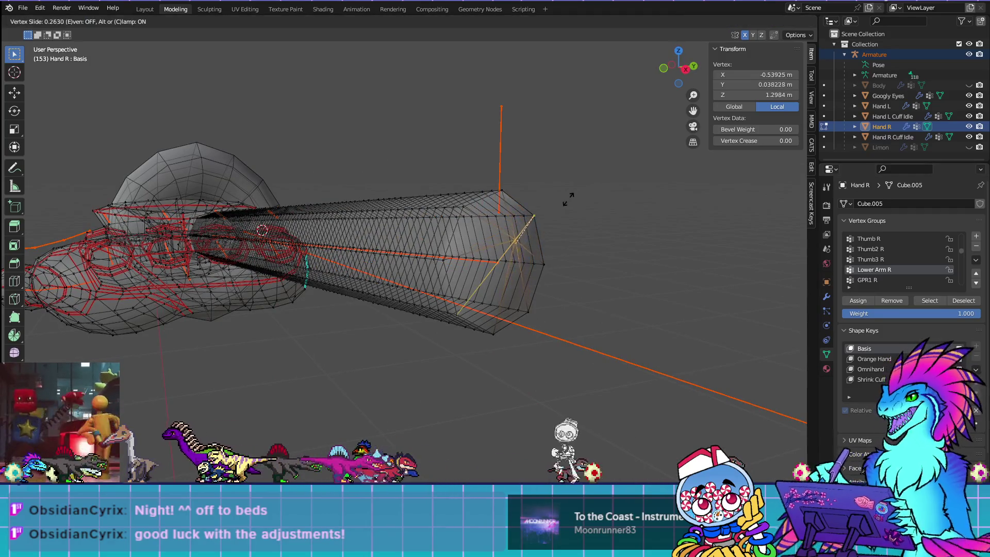
click(553, 218)
mouse_move(574, 274)
middle_down()
mouse_move(503, 298)
mouse_move(632, 313)
mouse_move(778, 306)
mouse_move(392, 309)
middle_up()
scroll(450, 316, down, 6)
key(ctrl+Tab)
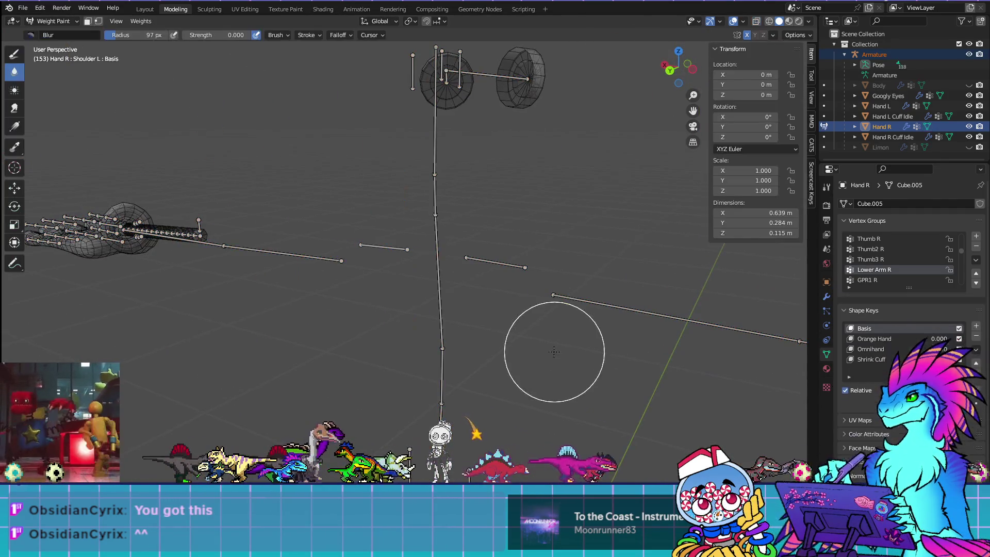
Step: Back in Object Mode, select Hand L and Hand R and edit both meshes together
click(57, 22)
click(65, 35)
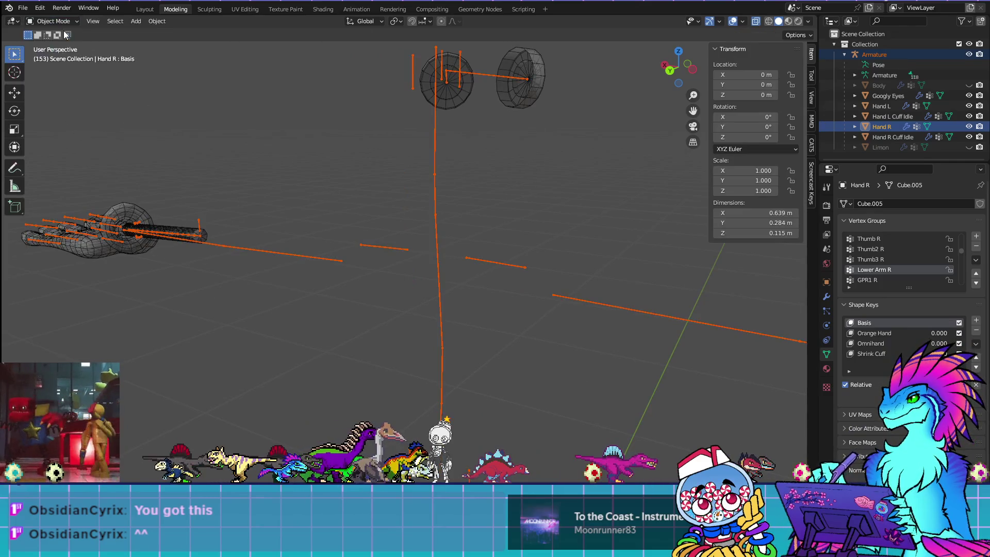
click(176, 225)
mouse_move(314, 272)
middle_down()
mouse_move(450, 359)
mouse_move(553, 267)
middle_up()
click(575, 272)
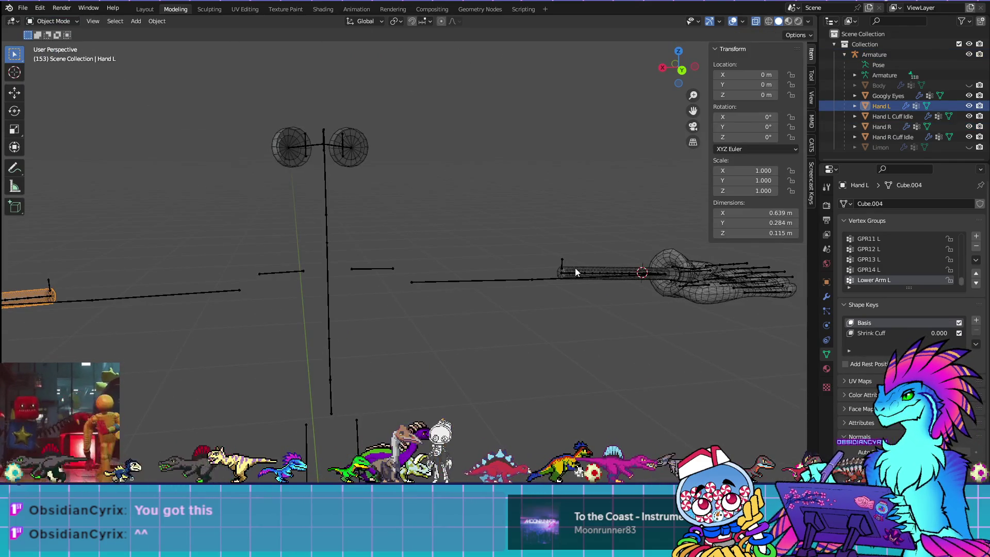
click(574, 268)
click(48, 291)
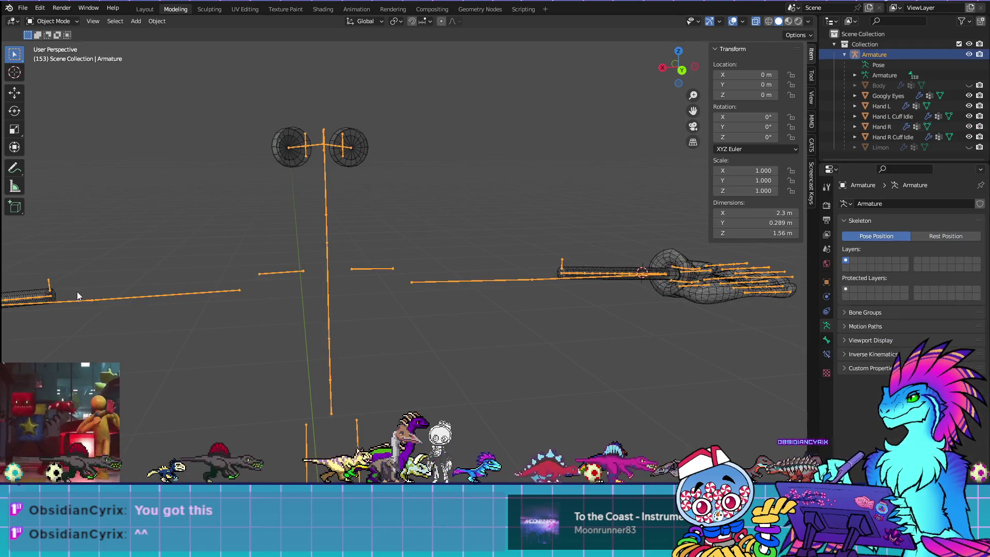
click(55, 292)
shift+click(584, 267)
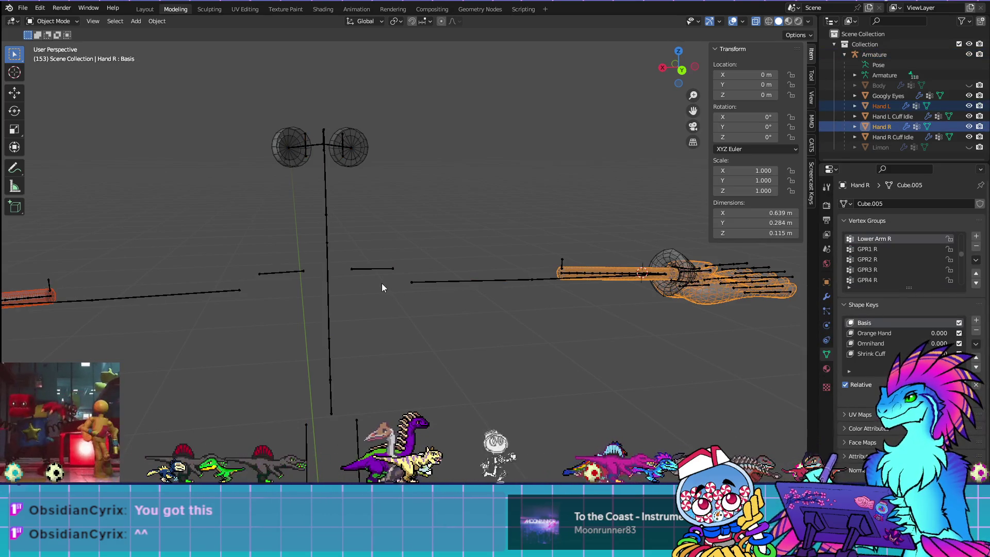
key(Tab)
Step: Select the forearm tip vertices and set Hand R's tip X coordinate to -0.53765
key(KP_Decimal)
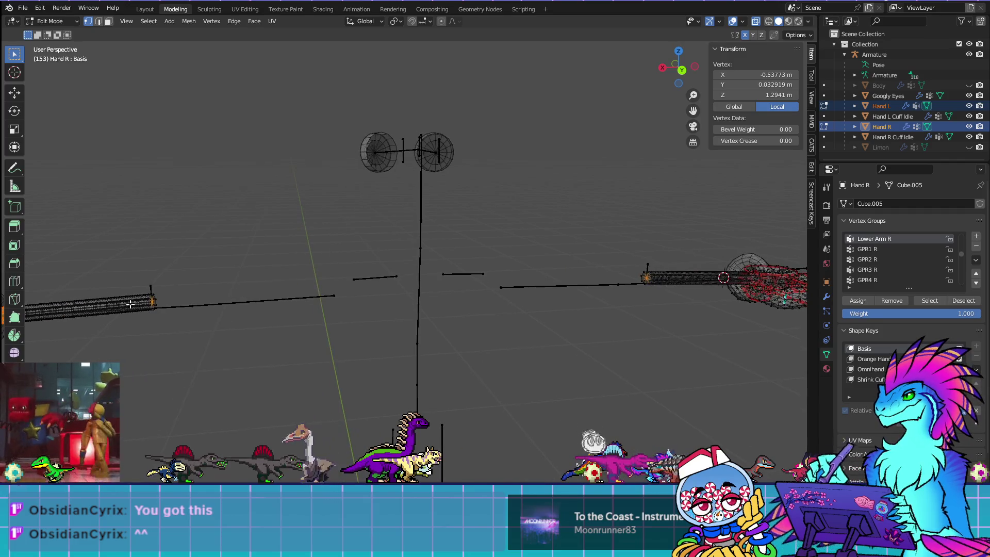
scroll(206, 299, up, 4)
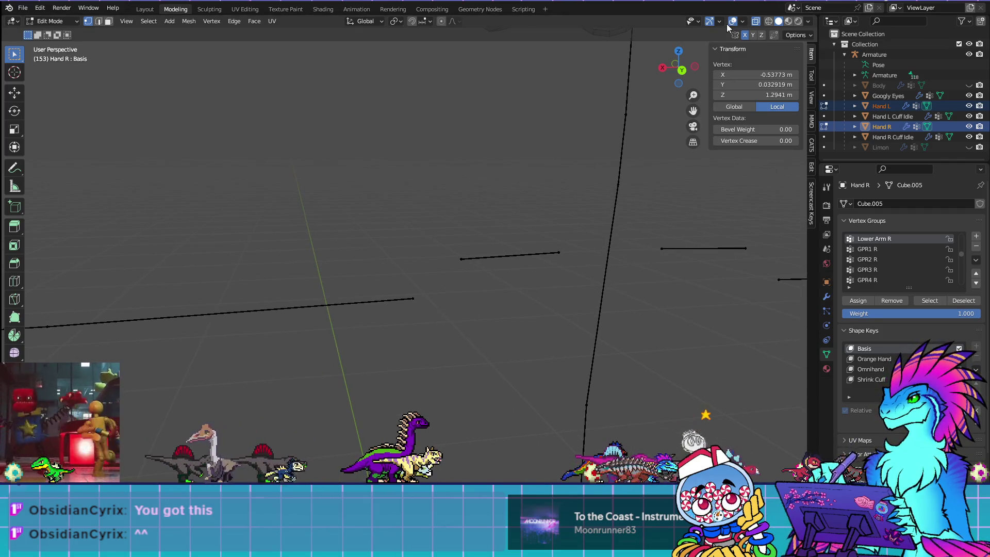
shift+middle_drag(286, 269, 633, 228)
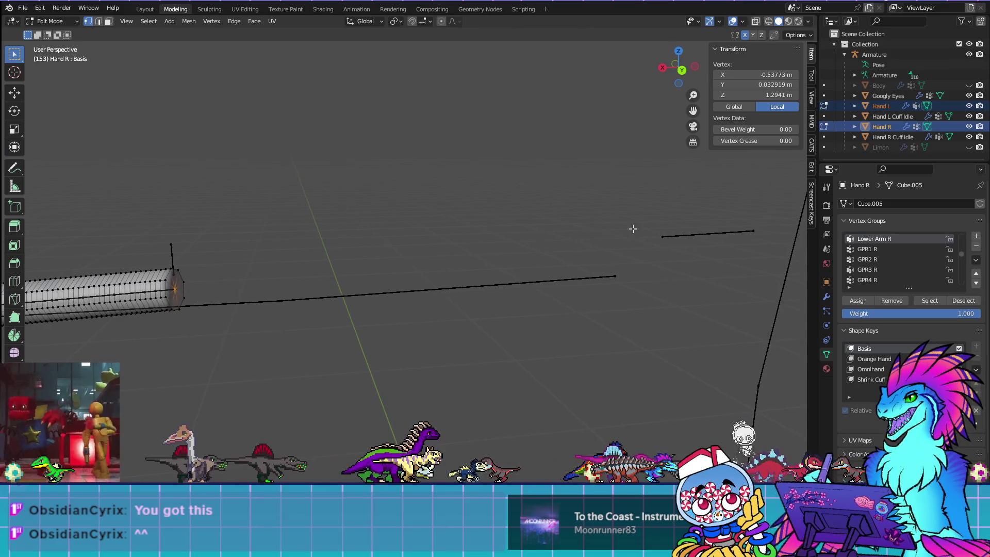
click(176, 290)
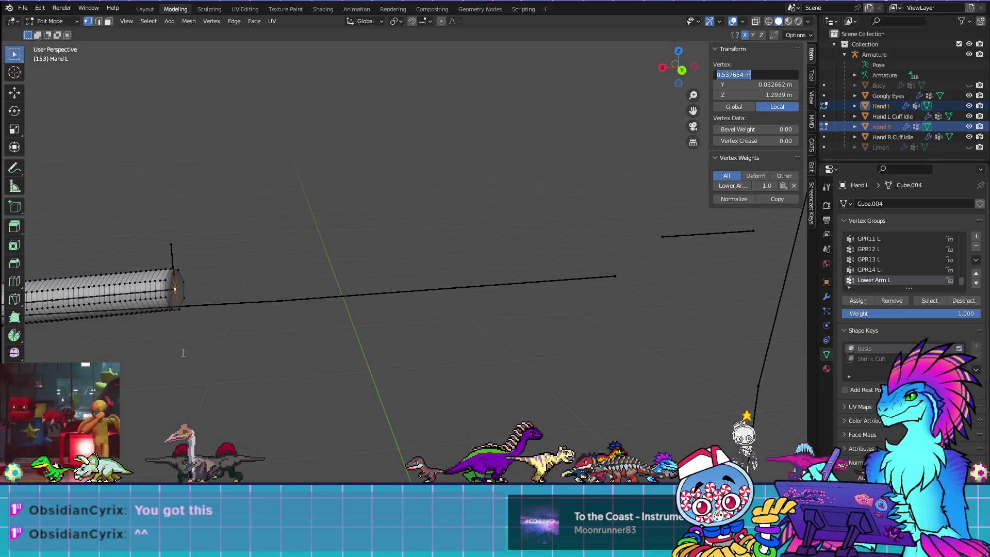
mouse_move(663, 328)
shift+middle_down()
mouse_move(689, 327)
mouse_move(77, 316)
mouse_move(641, 209)
shift+middle_up()
click(652, 247)
click(753, 76)
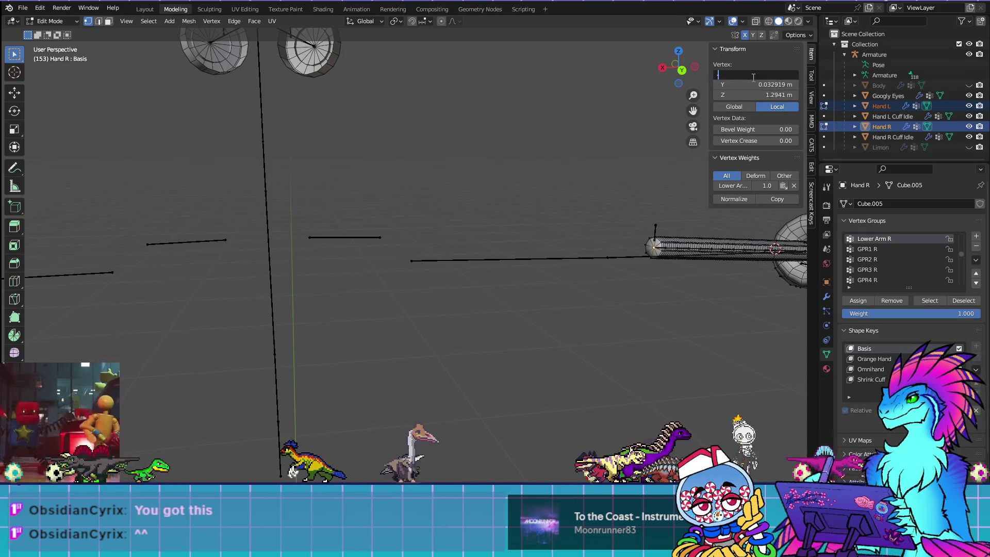
Step: Compare Hand L's tip vertex coordinates against Hand R's tip vertex
mouse_move(289, 256)
middle_down()
mouse_move(478, 221)
mouse_move(458, 196)
mouse_move(201, 246)
middle_up()
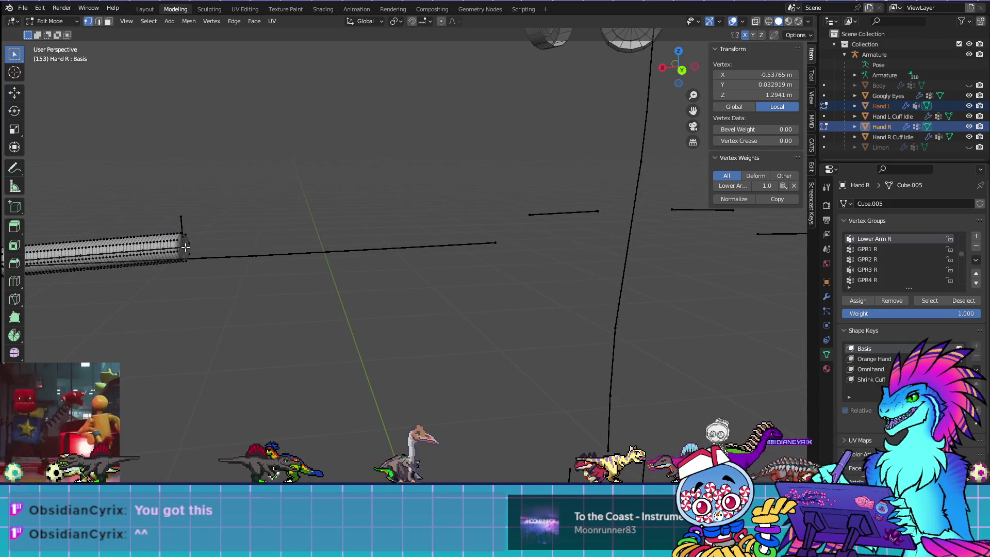
click(184, 247)
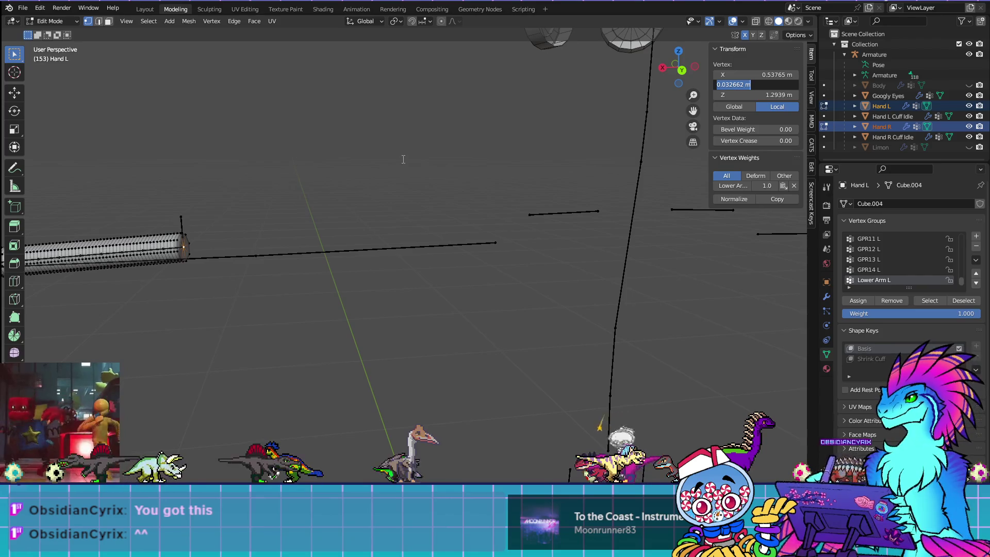
middle_drag(675, 306, 569, 227)
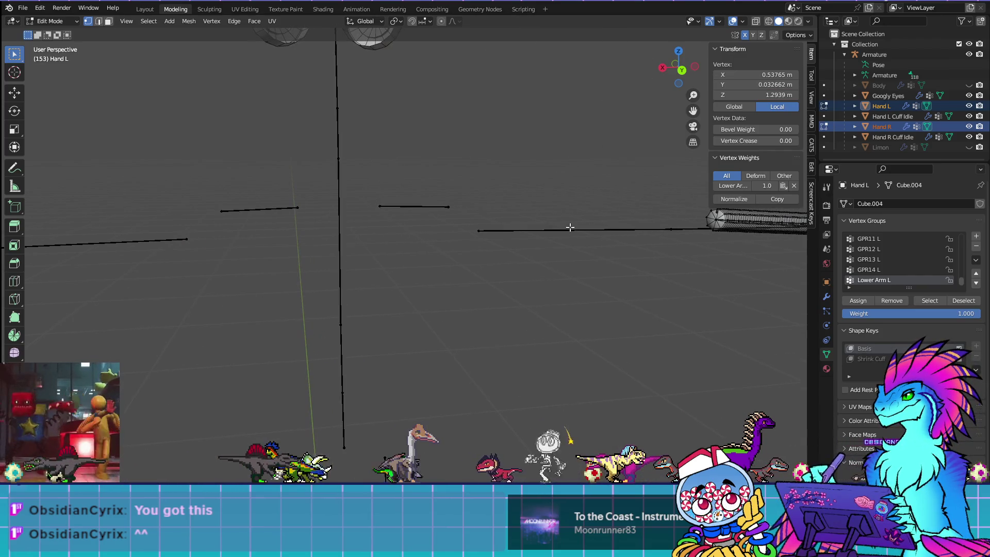
click(715, 218)
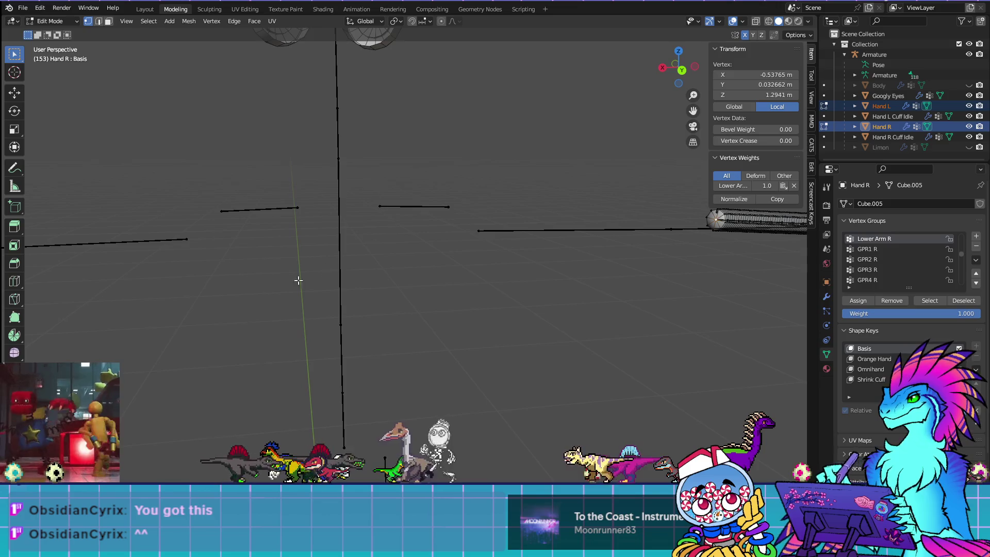
middle_drag(310, 275, 592, 274)
click(146, 235)
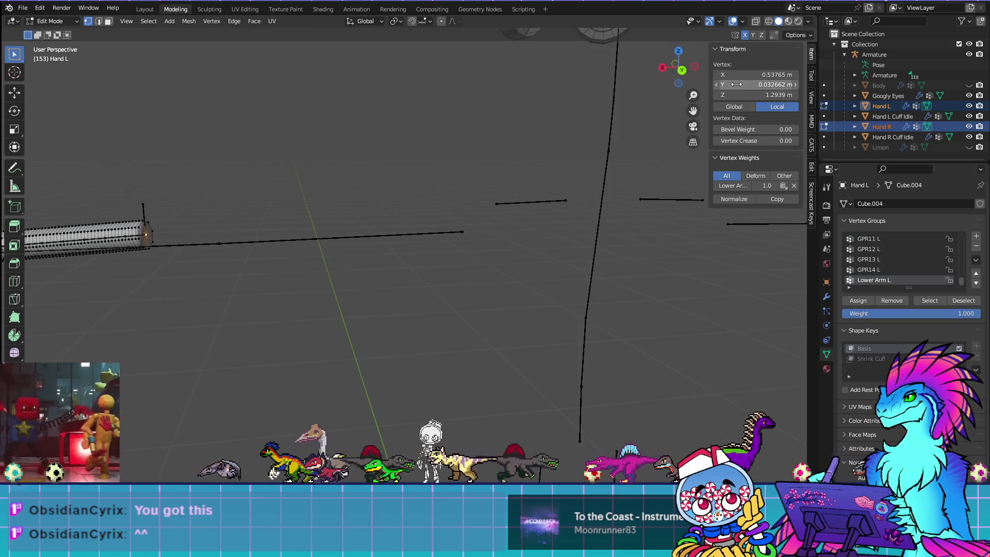
Step: Read Hand L's tip Z value and match Hand R's tip to Z 1.29385 m
click(765, 96)
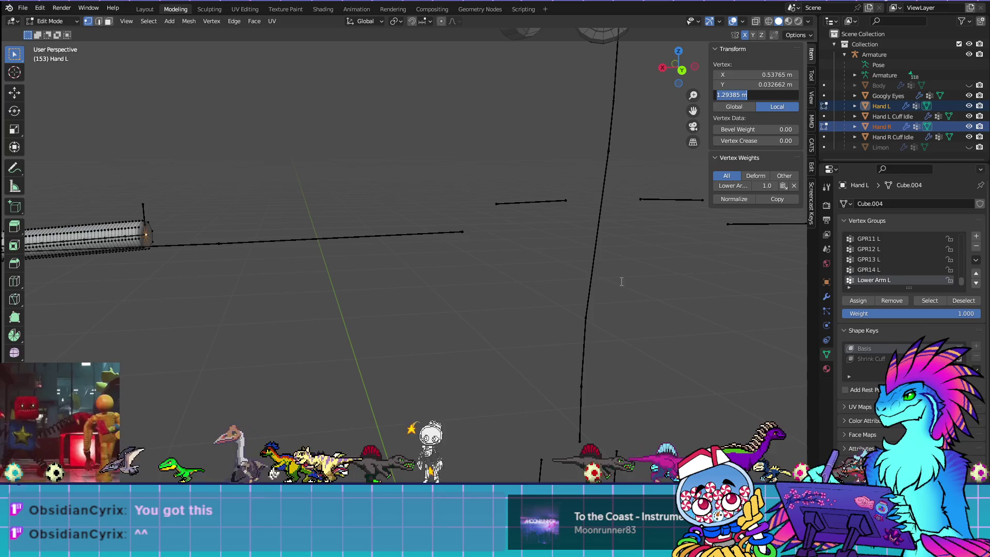
middle_drag(668, 251, 387, 260)
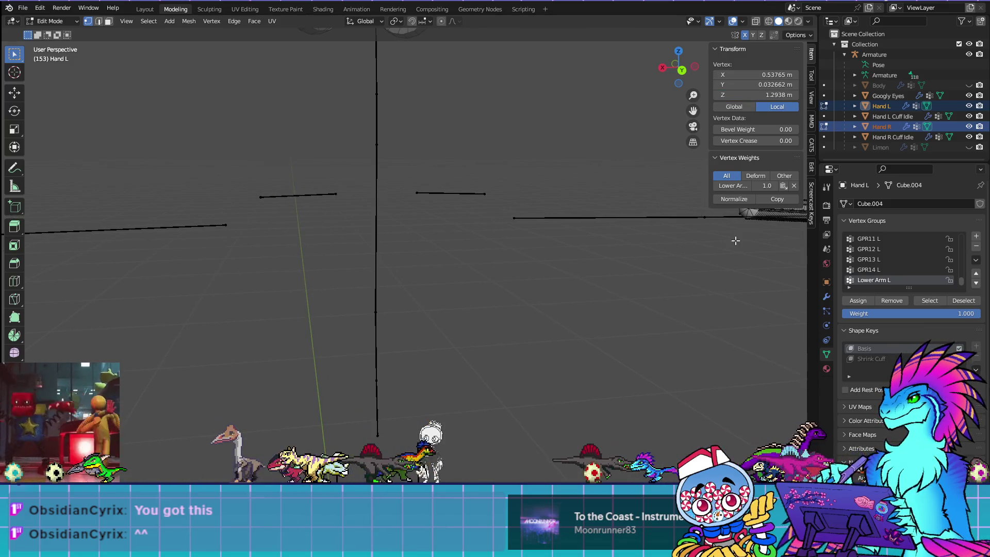
middle_drag(733, 235, 589, 254)
click(656, 219)
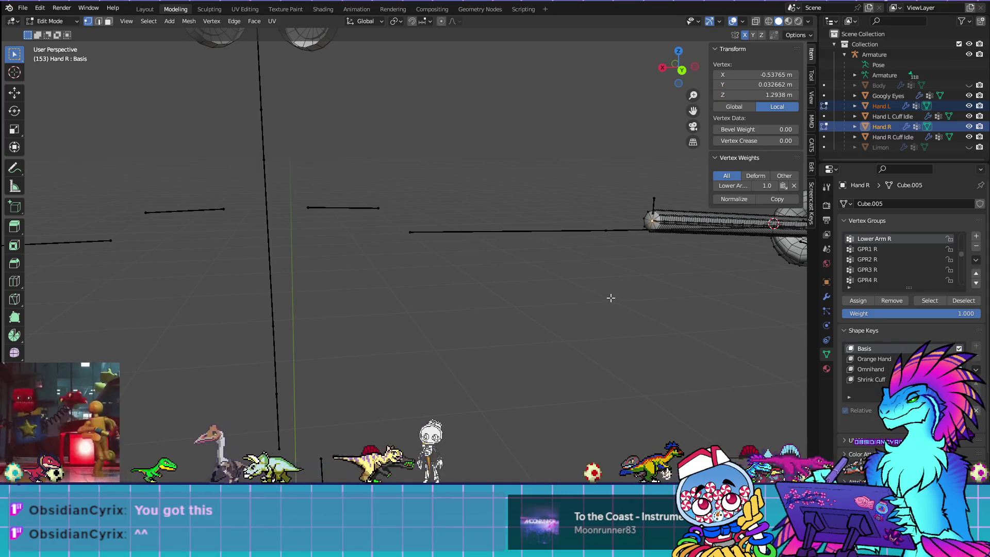
scroll(528, 247, down, 1)
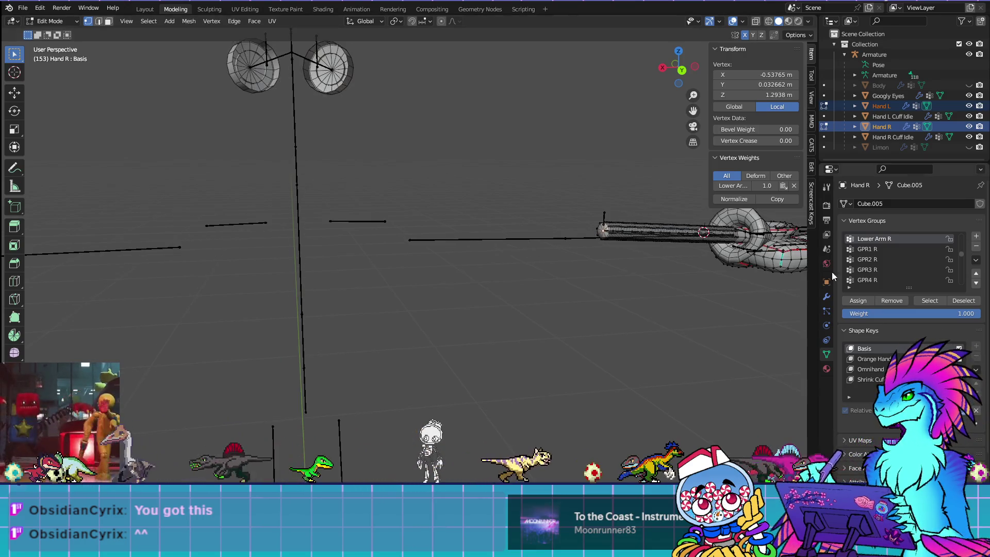
Step: Check the GPR1 R vertex group by selecting, then deselecting, its vertices
key(Tab)
key(Tab)
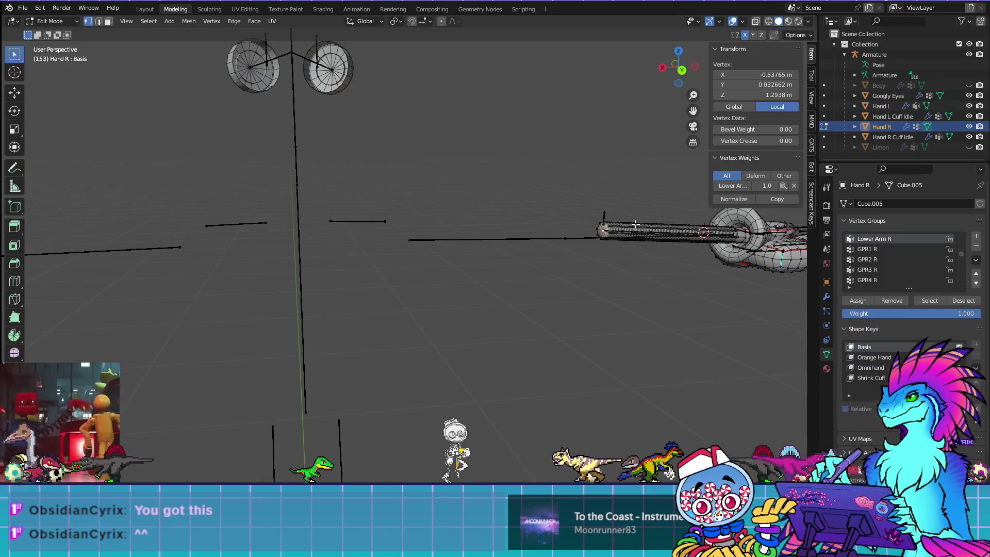
scroll(622, 296, up, 2)
click(866, 249)
mouse_move(315, 210)
middle_down()
mouse_move(523, 232)
mouse_move(440, 335)
middle_up()
scroll(439, 336, up, 2)
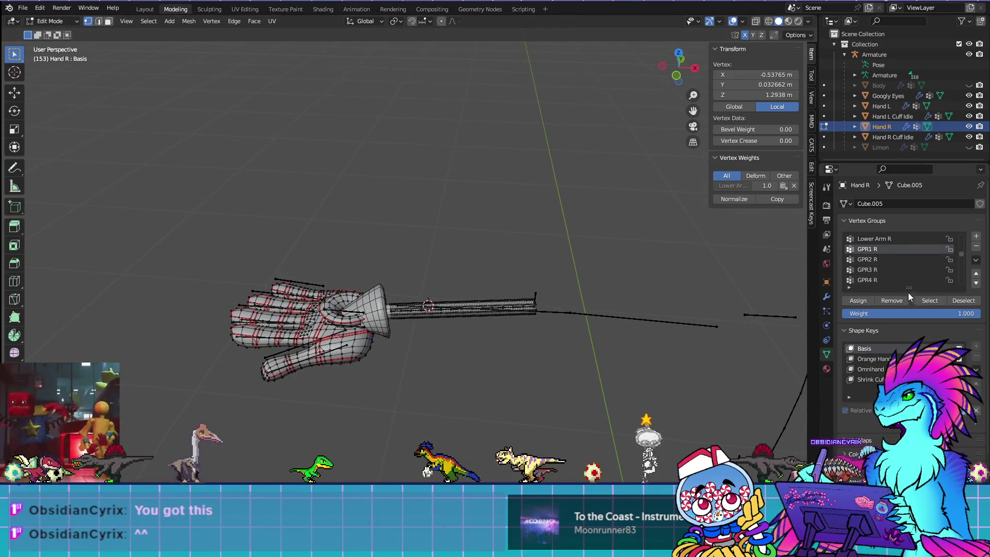
click(929, 301)
scroll(578, 281, up, 1)
scroll(578, 281, up, 3)
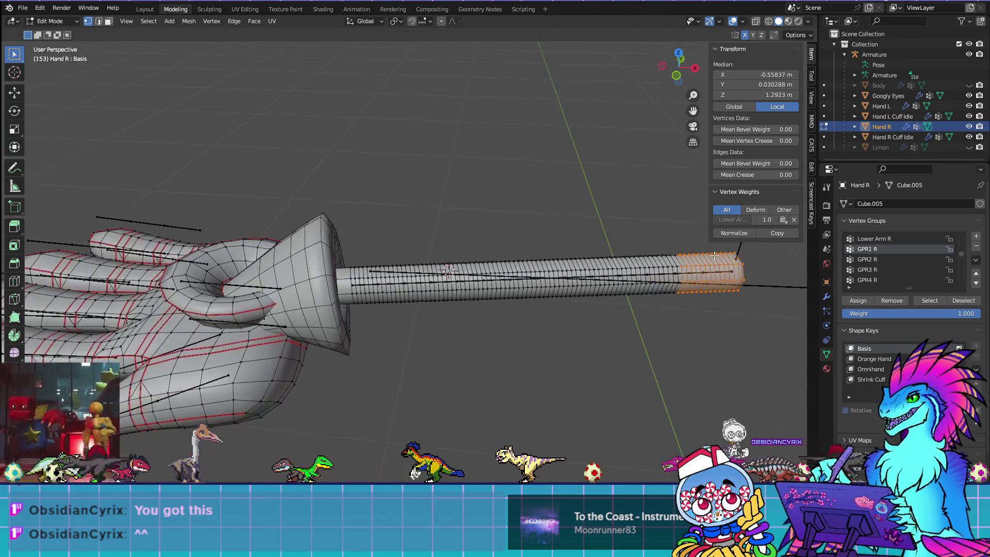
scroll(883, 256, down, 10)
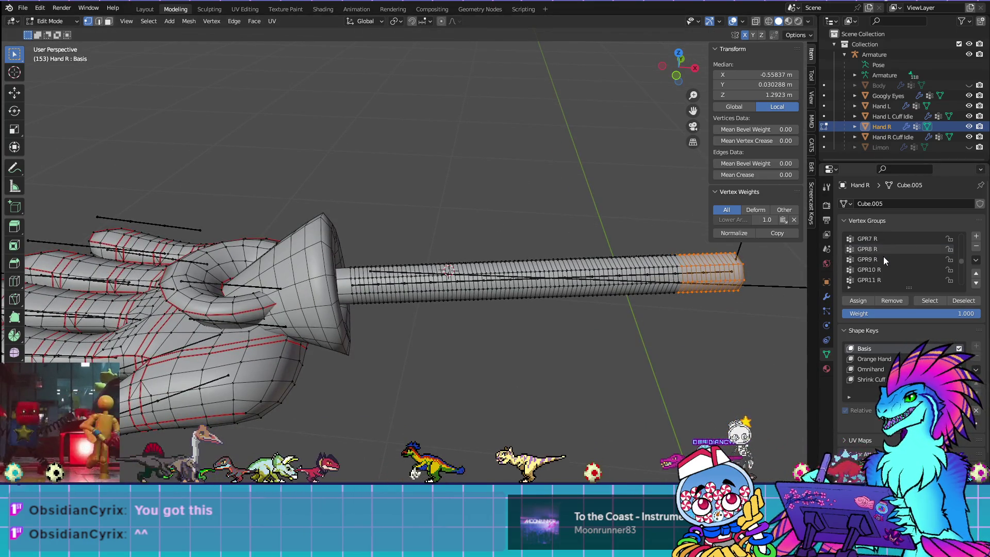
click(560, 131)
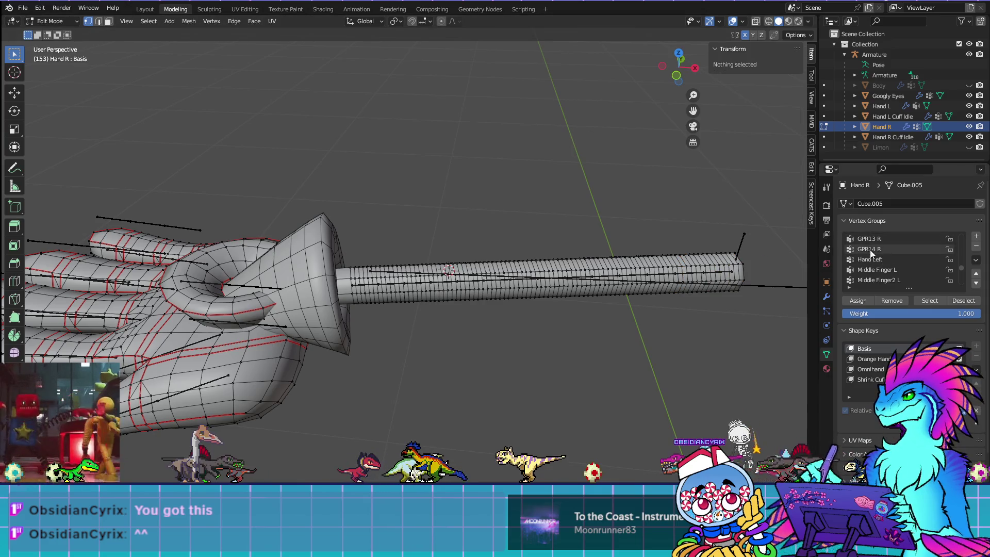
Step: Delete GPR14 and the unused left-hand finger vertex groups below Hand Left
click(870, 258)
scroll(444, 176, down, 5)
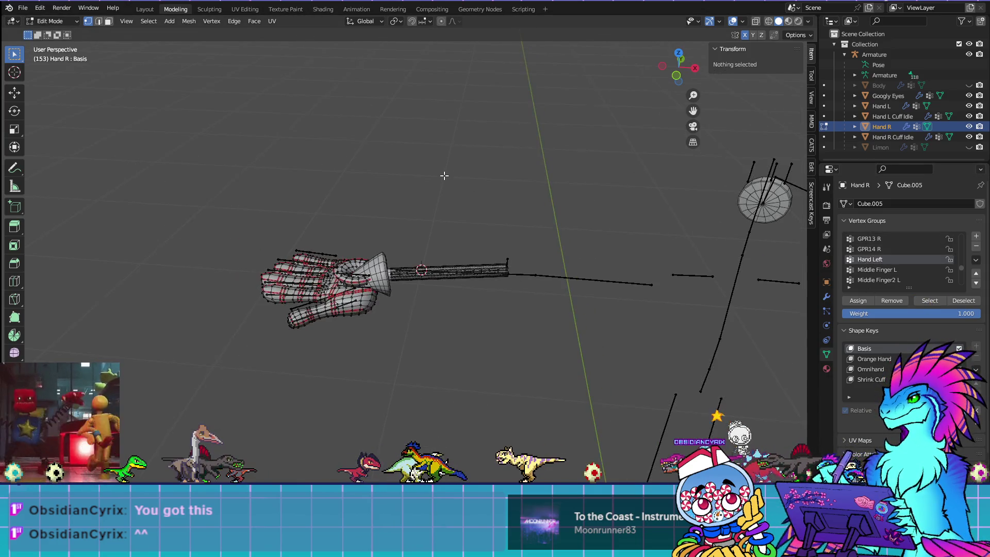
scroll(899, 270, down, 10)
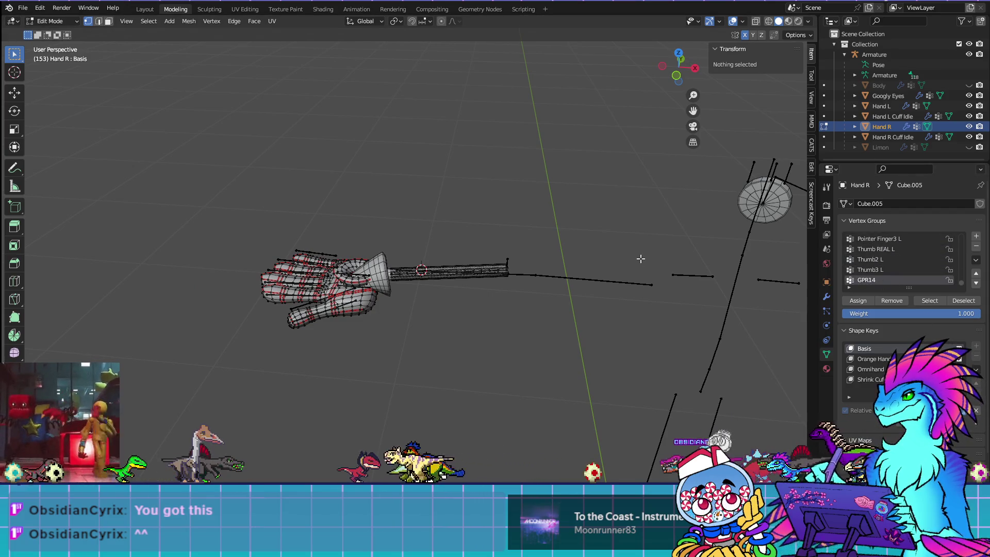
click(975, 247)
click(975, 249)
click(976, 248)
click(975, 249)
click(976, 248)
click(976, 248)
click(975, 249)
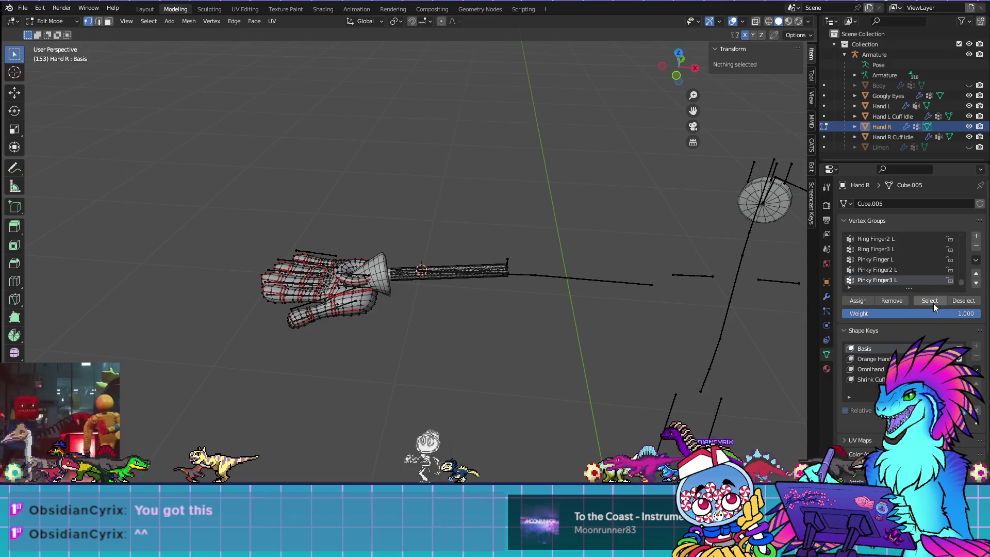
click(975, 248)
click(975, 248)
click(975, 249)
click(976, 249)
click(975, 249)
click(975, 248)
click(976, 249)
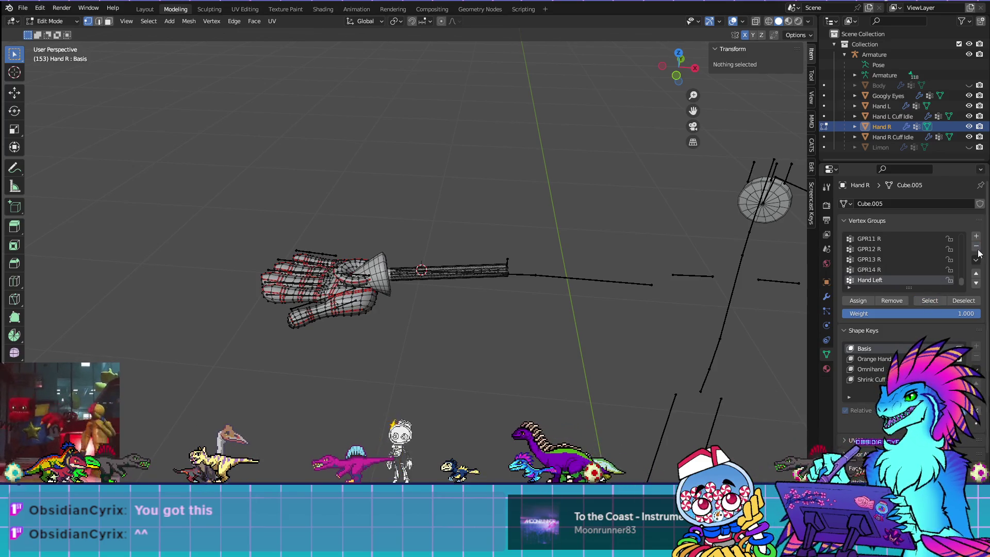
scroll(876, 271, up, 7)
scroll(879, 271, up, 5)
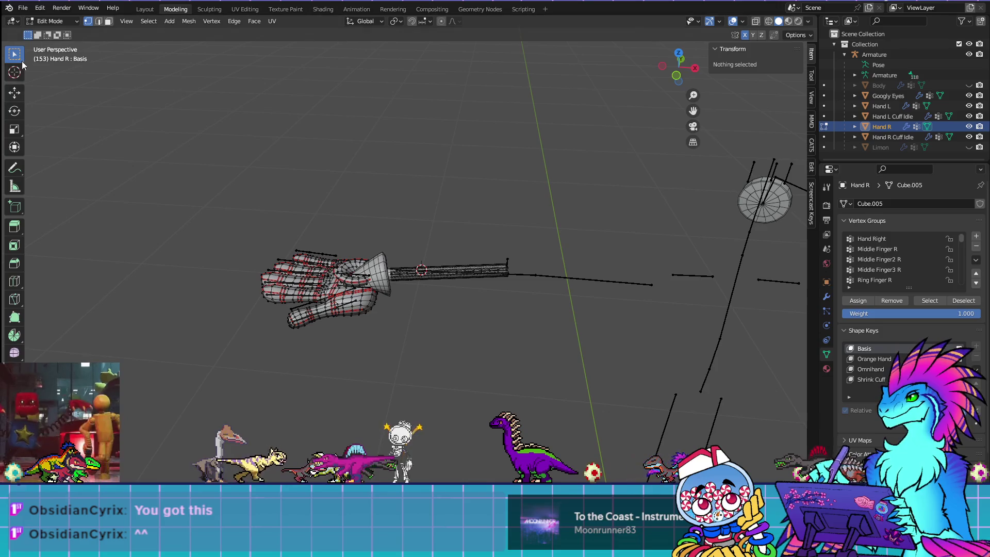
Step: Save the avatar file and pick the Hand R Cuff Idle object
click(23, 7)
click(34, 76)
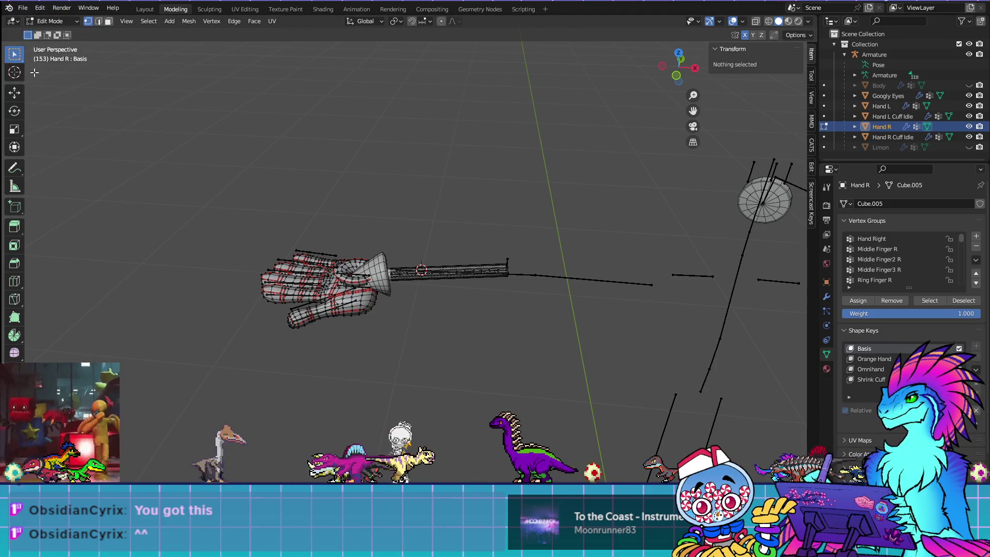
key(Tab)
click(463, 284)
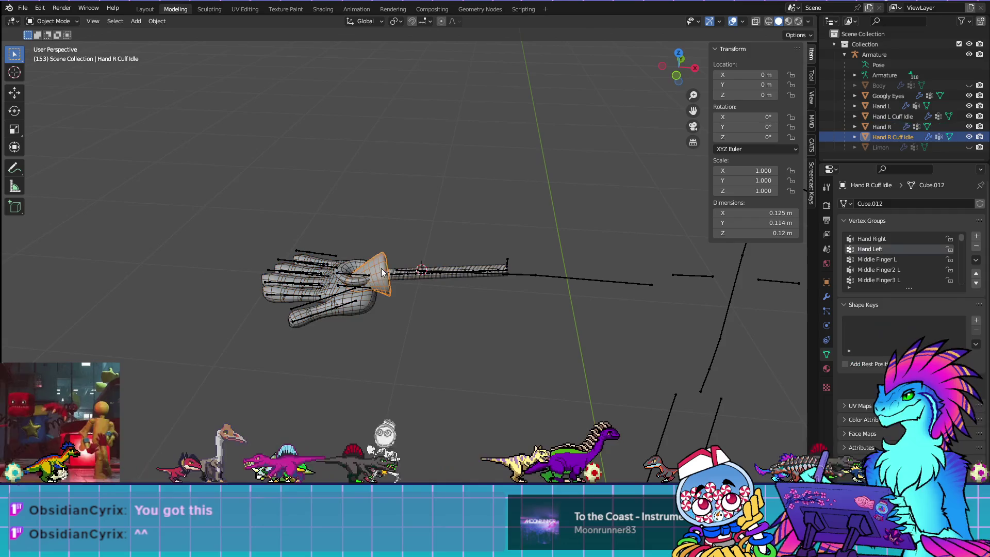
Step: In the cuff's Edit Mode, select only the Hand Right group's vertices
key(Tab)
scroll(461, 285, up, 2)
scroll(461, 285, up, 3)
key(alt+a)
scroll(462, 285, down, 2)
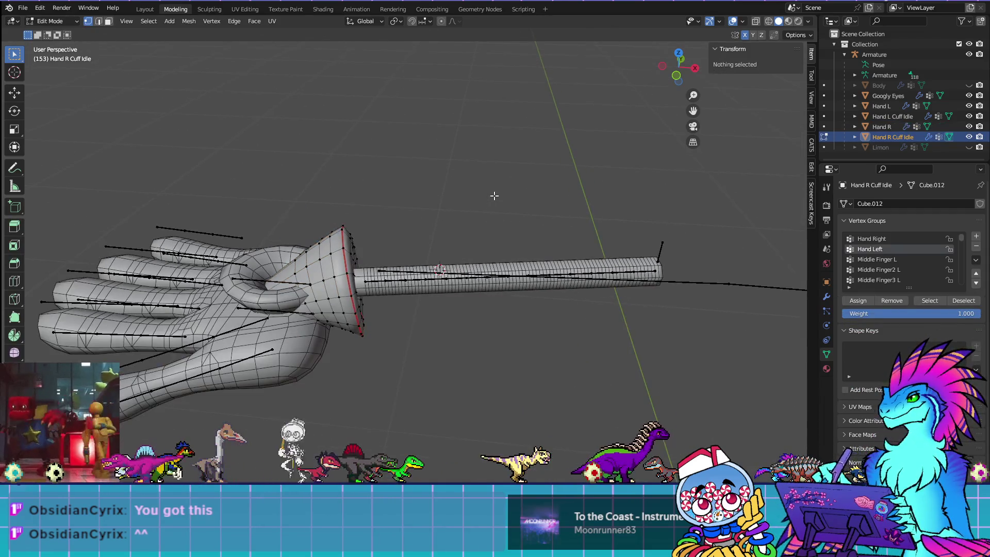
click(905, 241)
click(929, 302)
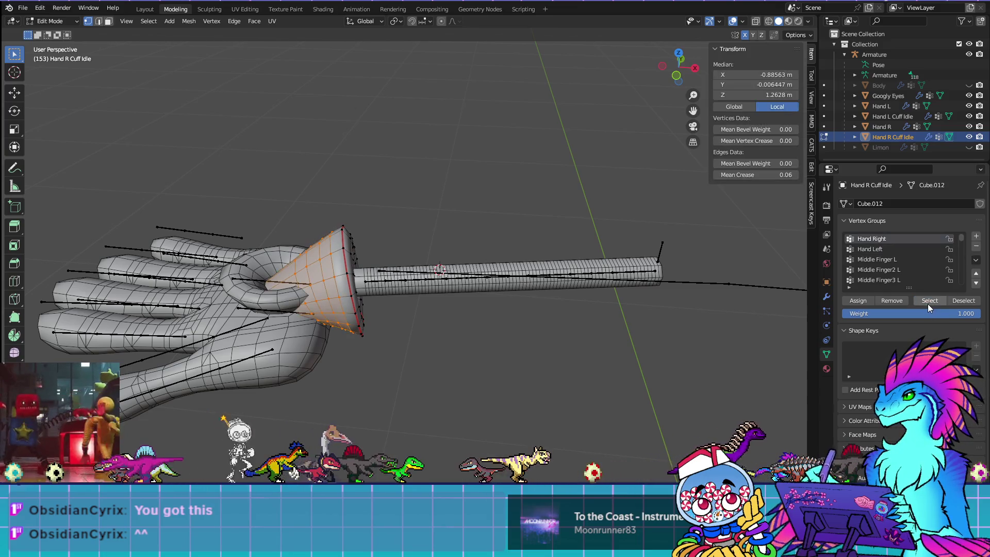
Step: Select the armature together with the right cuff and enter Weight Paint mode
click(41, 26)
click(44, 32)
click(266, 287)
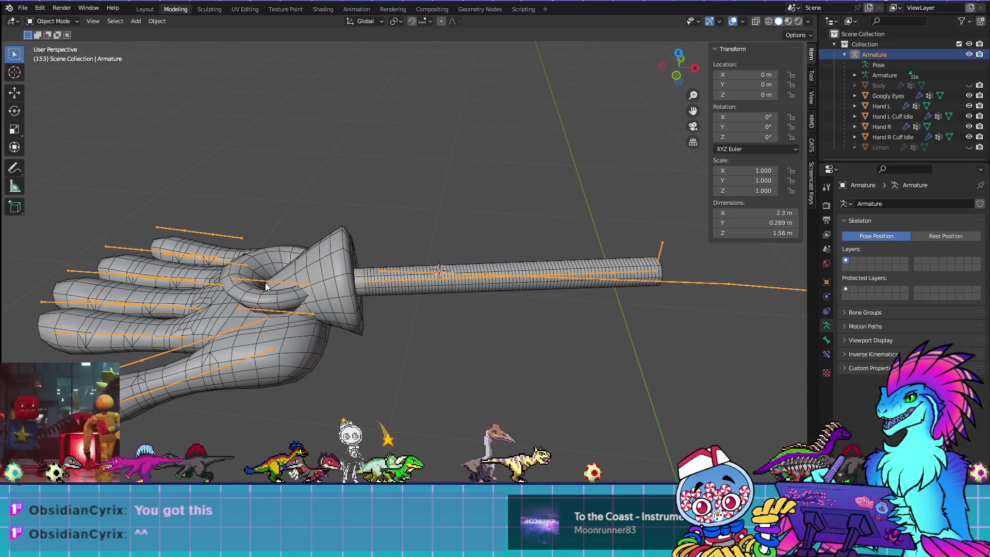
click(317, 270)
click(69, 24)
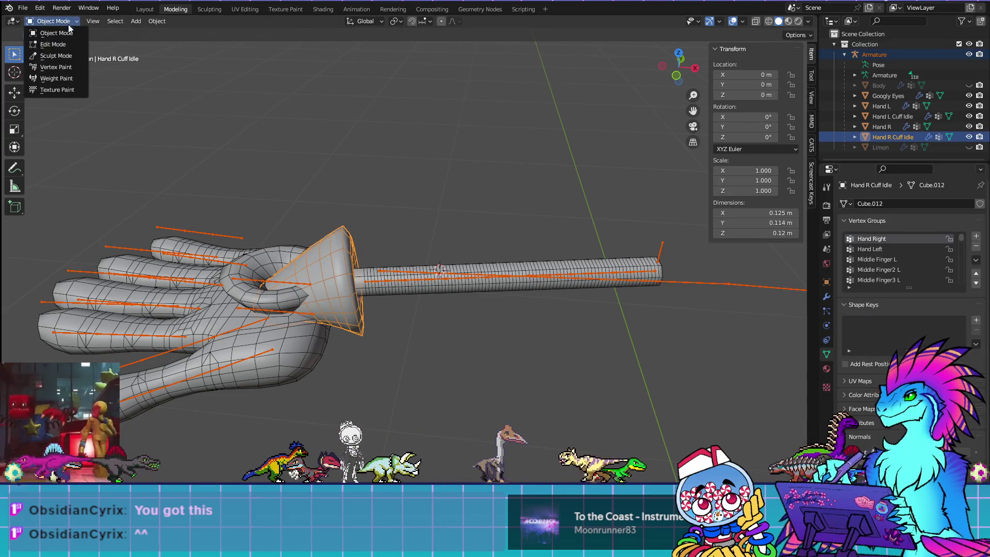
click(65, 77)
Step: Inspect the cuff's weights for Hand Right, Lower Arm R, thumb and Middle Finger R bones
ctrl+click(271, 288)
ctrl+click(273, 283)
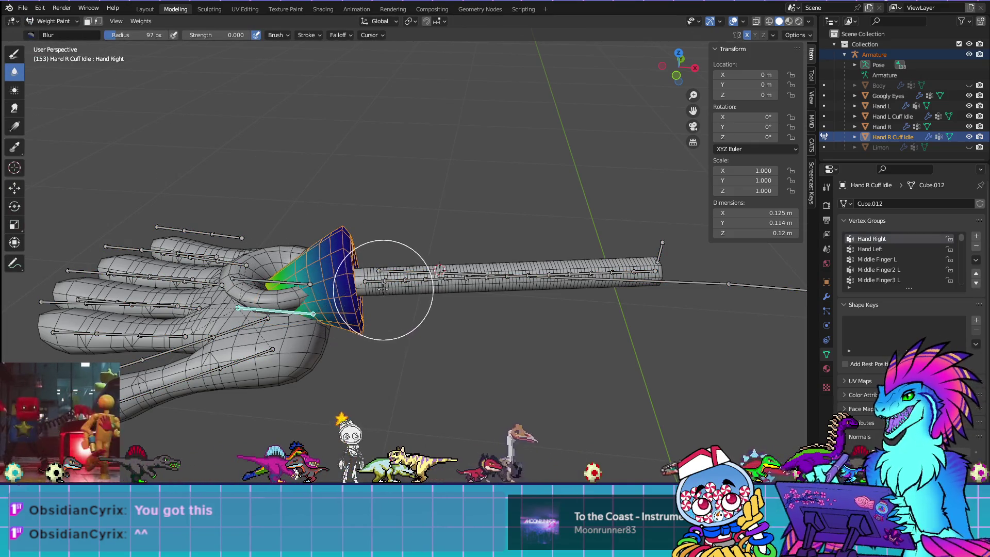
ctrl+click(396, 270)
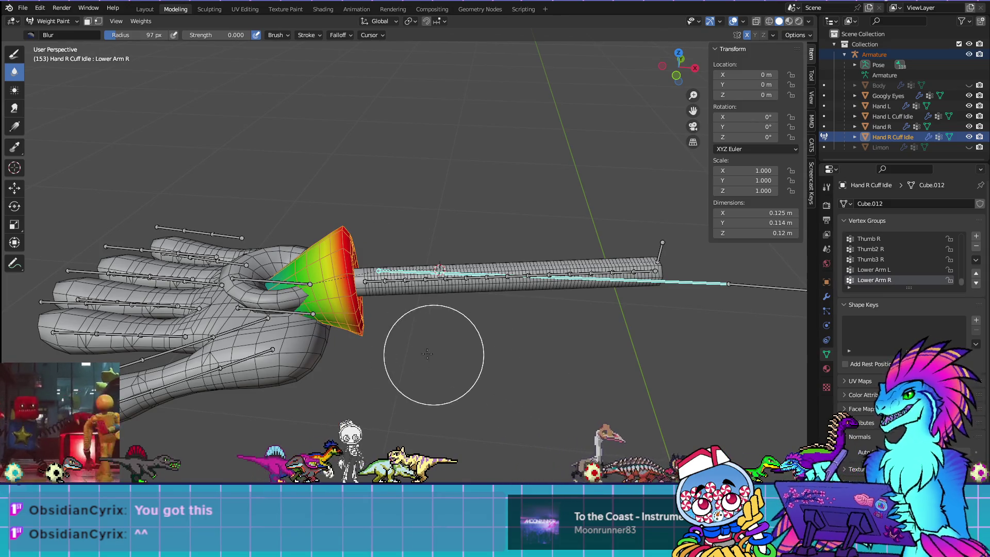
ctrl+click(284, 312)
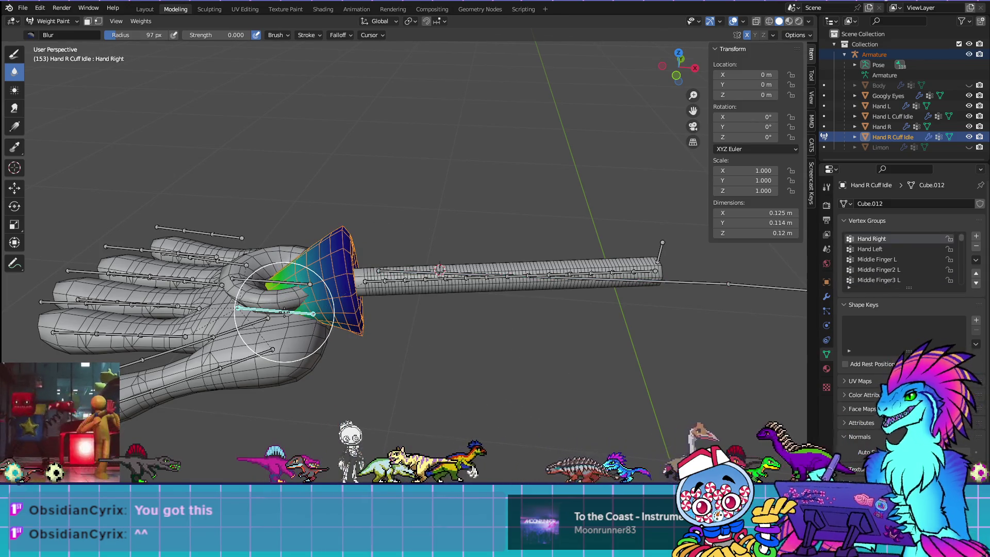
ctrl+click(257, 324)
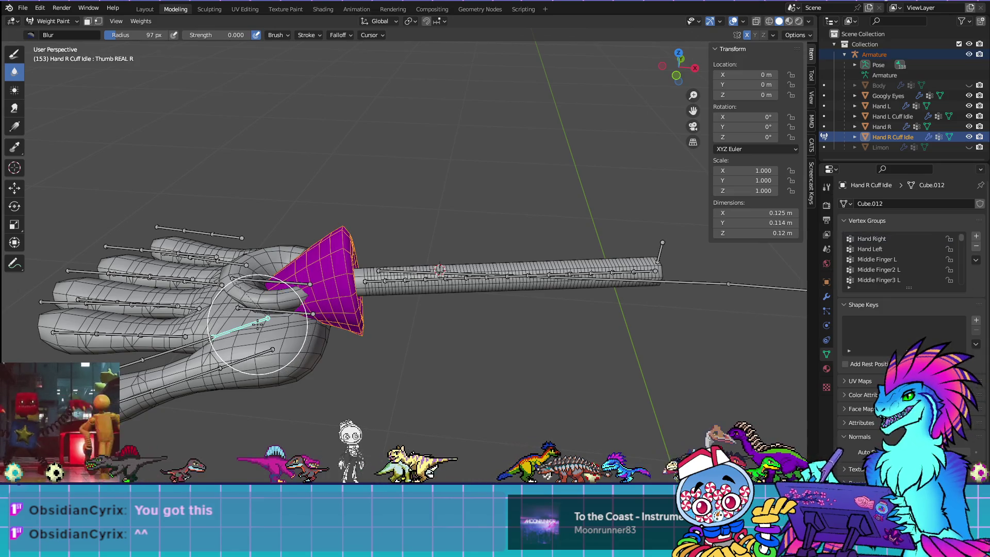
ctrl+click(254, 361)
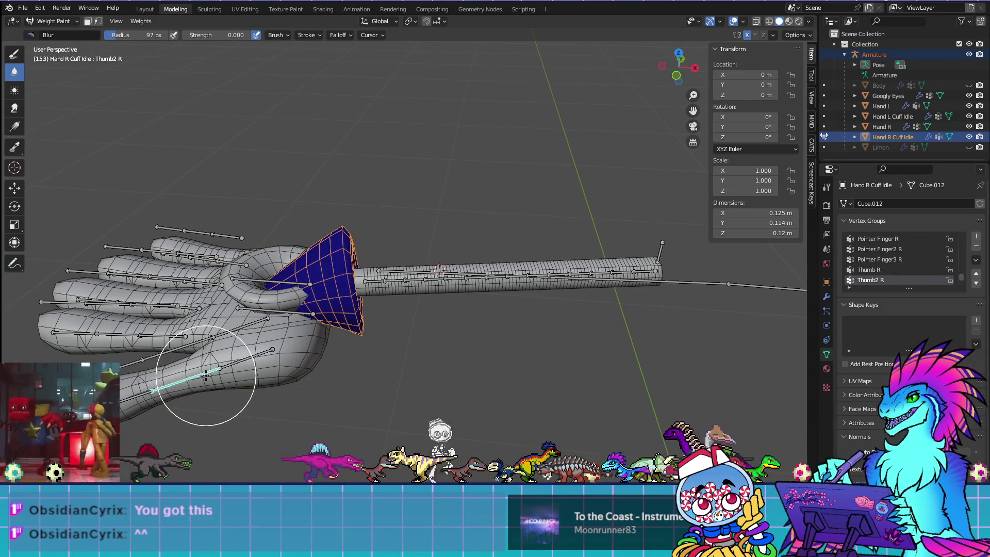
ctrl+click(170, 332)
ctrl+click(185, 308)
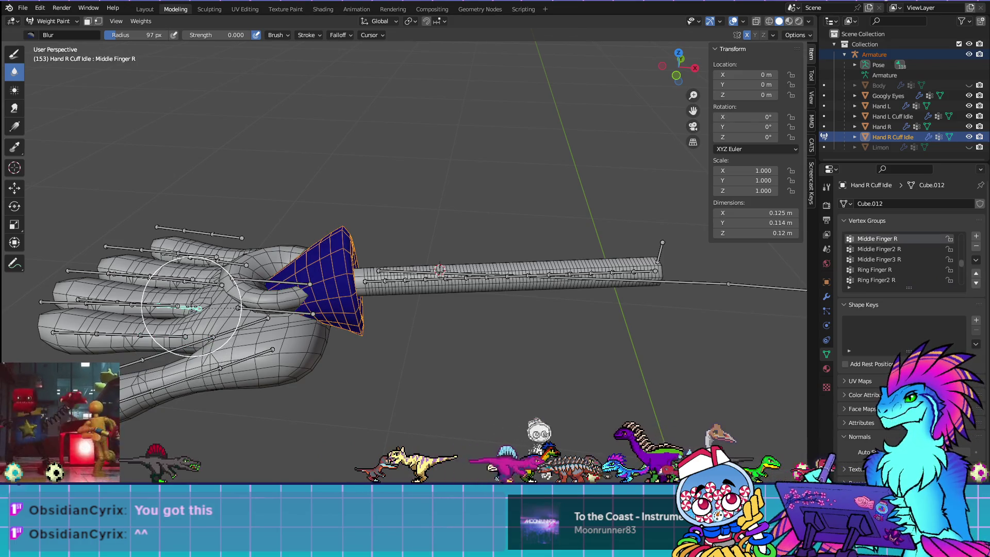
middle_drag(282, 333, 413, 331)
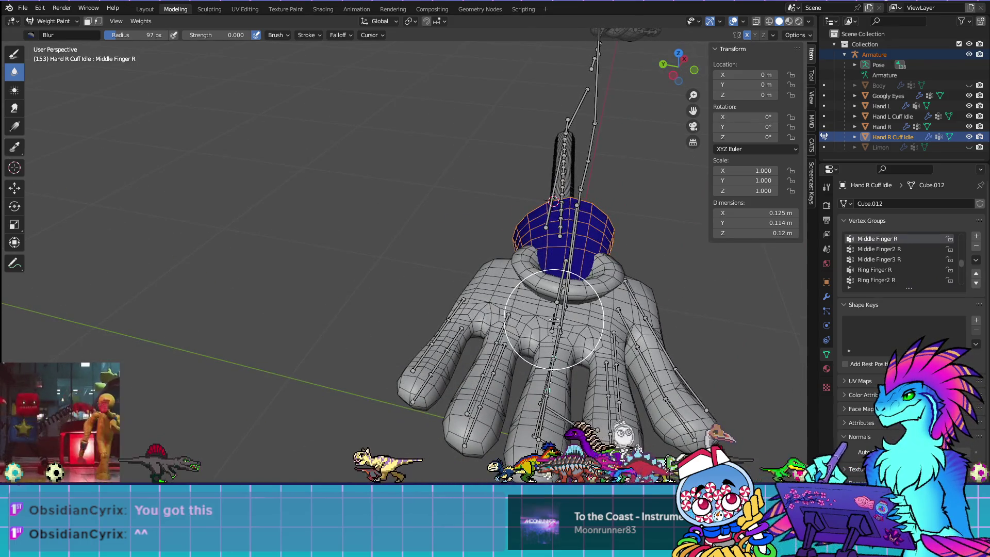
ctrl+click(638, 310)
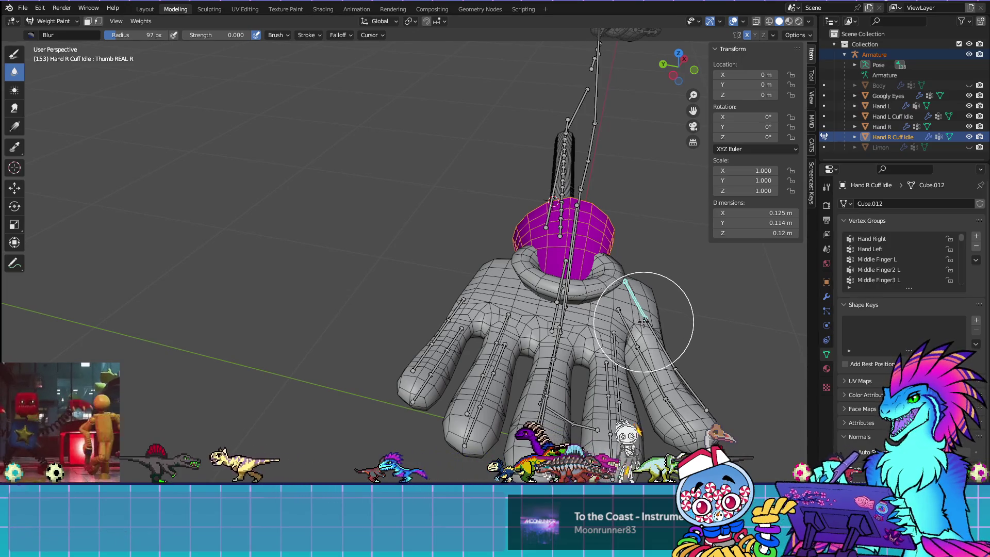
Step: Test-rotate the Thumb R bone twice, then reset it to its rest pose
ctrl+click(643, 321)
middle_drag(640, 327, 574, 371)
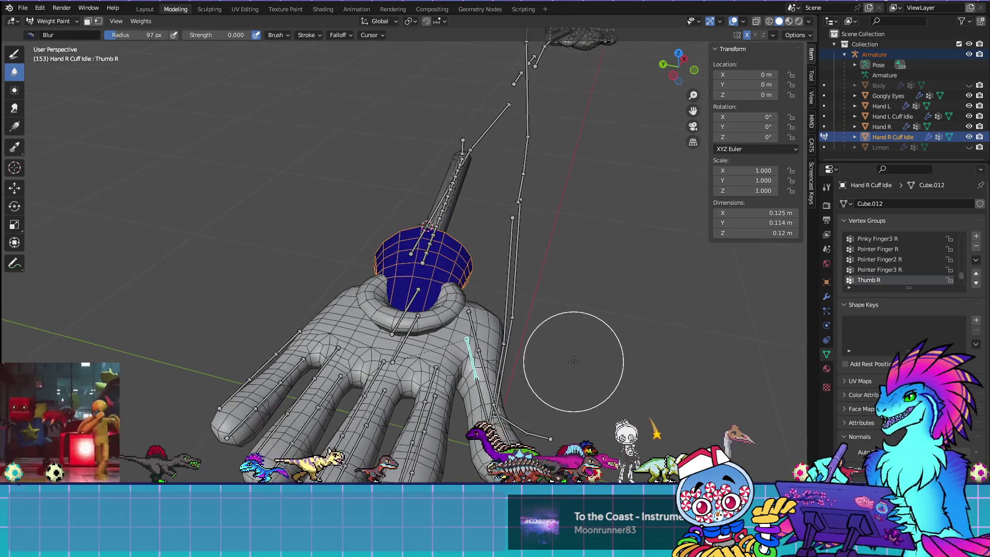
key(r)
key(r)
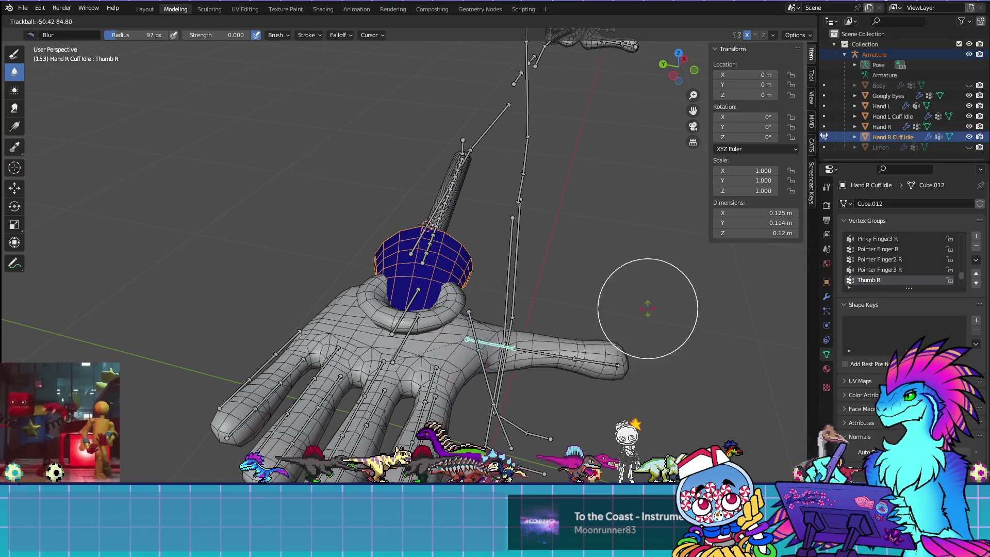
click(513, 387)
mouse_move(513, 387)
middle_down()
mouse_move(641, 419)
mouse_move(517, 280)
middle_up()
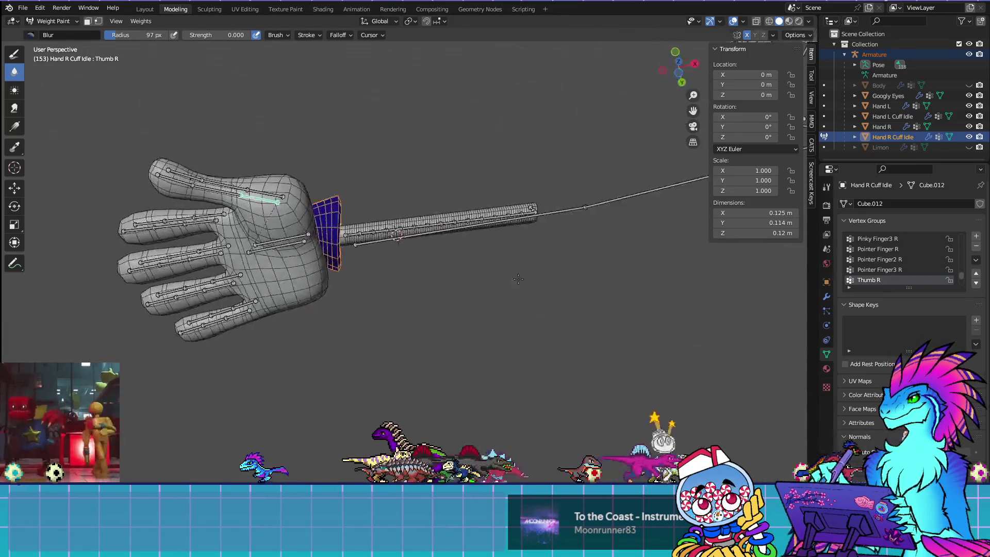
key(r)
key(r)
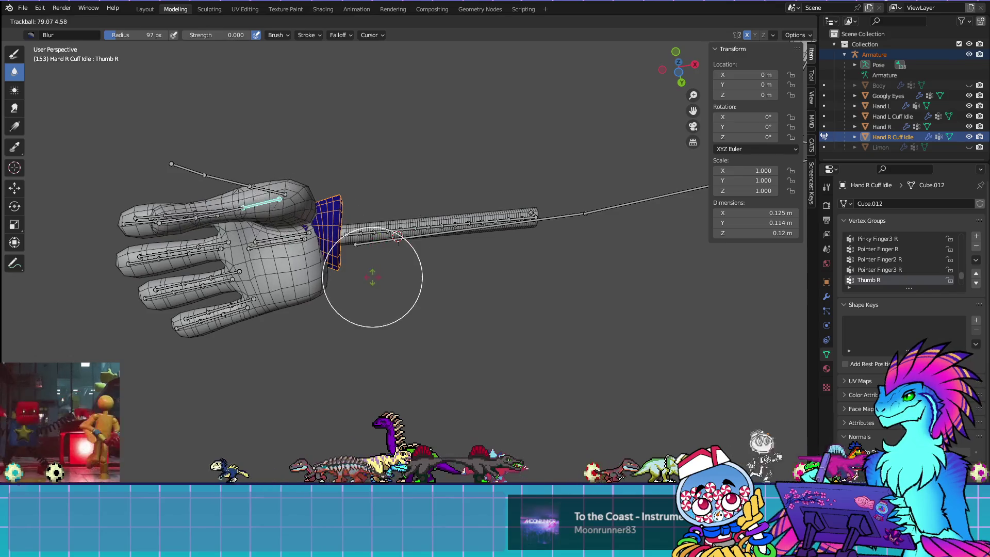
click(372, 277)
mouse_move(380, 261)
middle_down()
mouse_move(465, 384)
mouse_move(413, 328)
mouse_move(397, 309)
mouse_move(482, 379)
mouse_move(375, 273)
mouse_move(373, 375)
mouse_move(447, 356)
middle_up()
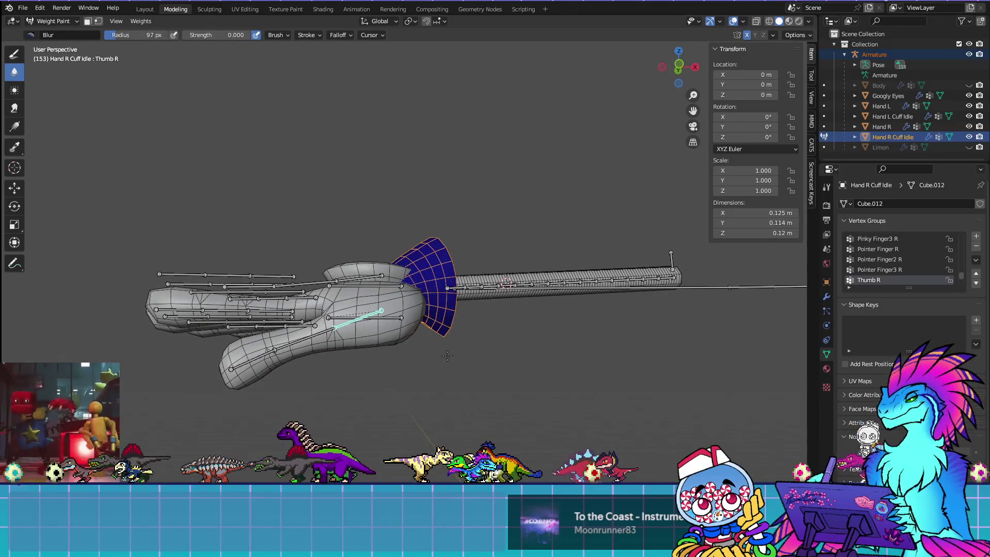
key(alt+r)
Step: Recheck the Hand Right and Lower Arm R weights, then return to Edit Mode
ctrl+click(432, 296)
middle_drag(432, 296, 603, 219)
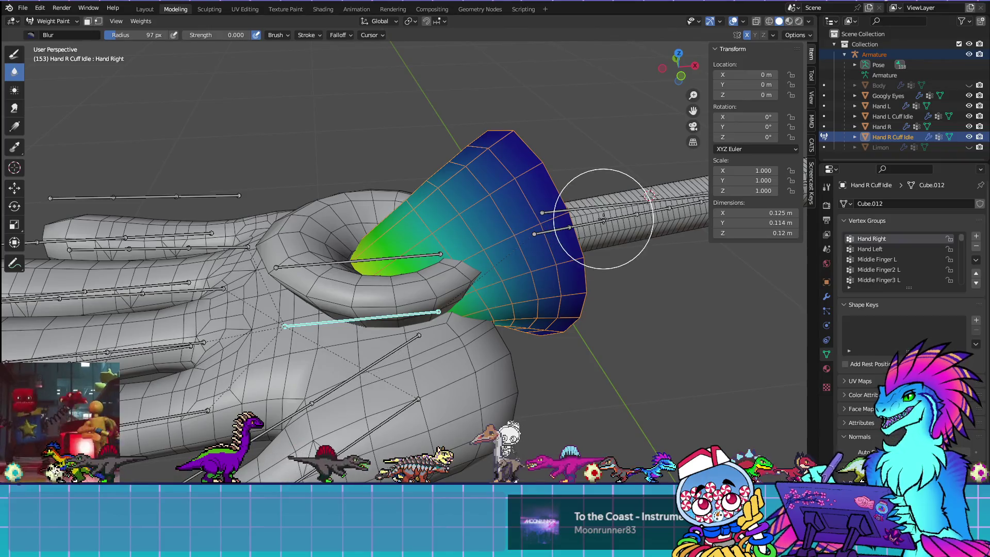
ctrl+click(575, 207)
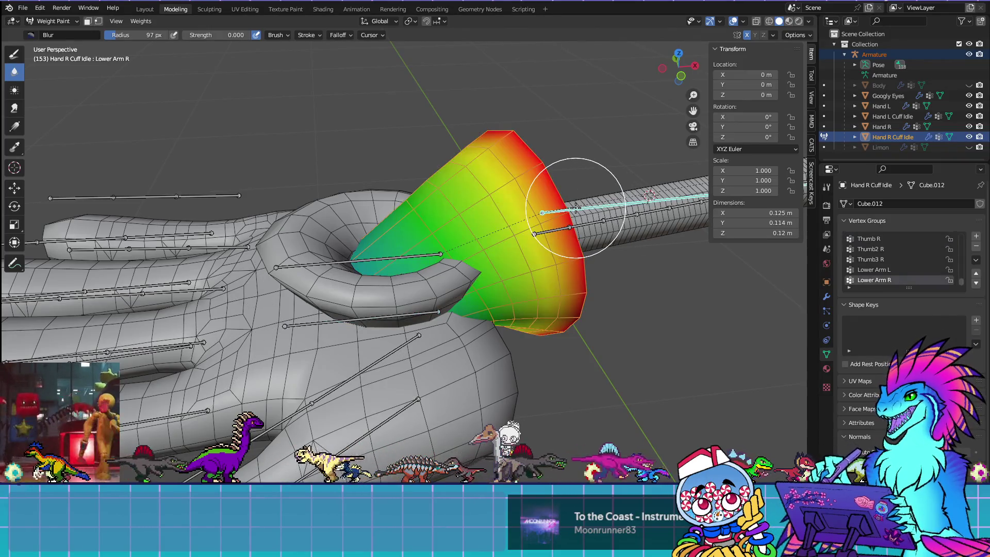
key(Tab)
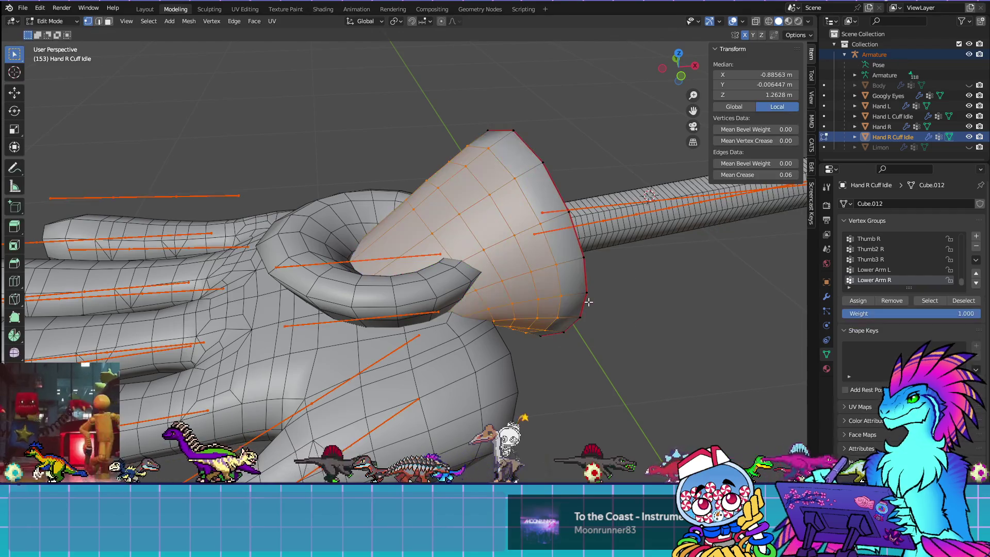
Step: Remove Lower Arm L and the other extra vertex groups from the right wrist cuff
click(895, 272)
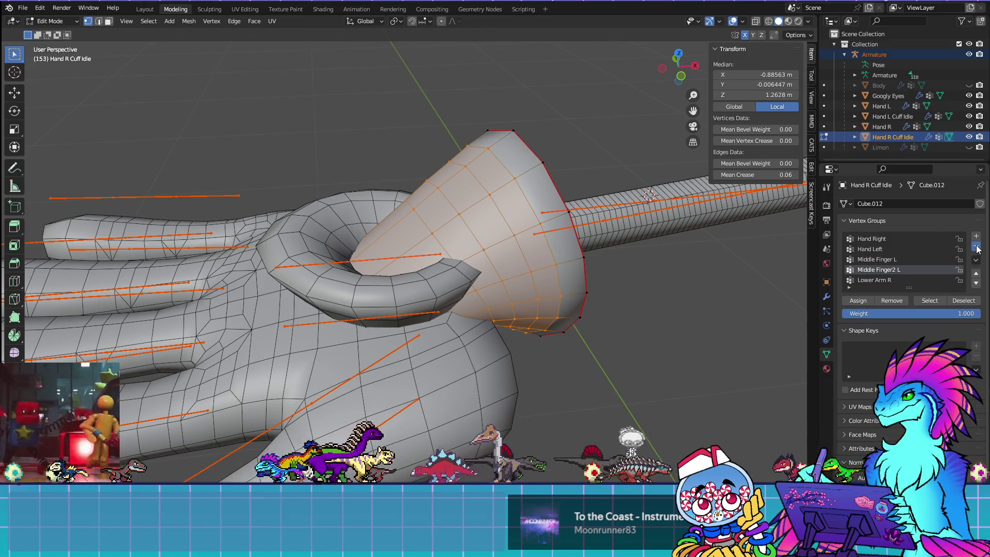
click(976, 246)
click(975, 246)
click(975, 246)
scroll(444, 279, down, 6)
scroll(445, 279, up, 3)
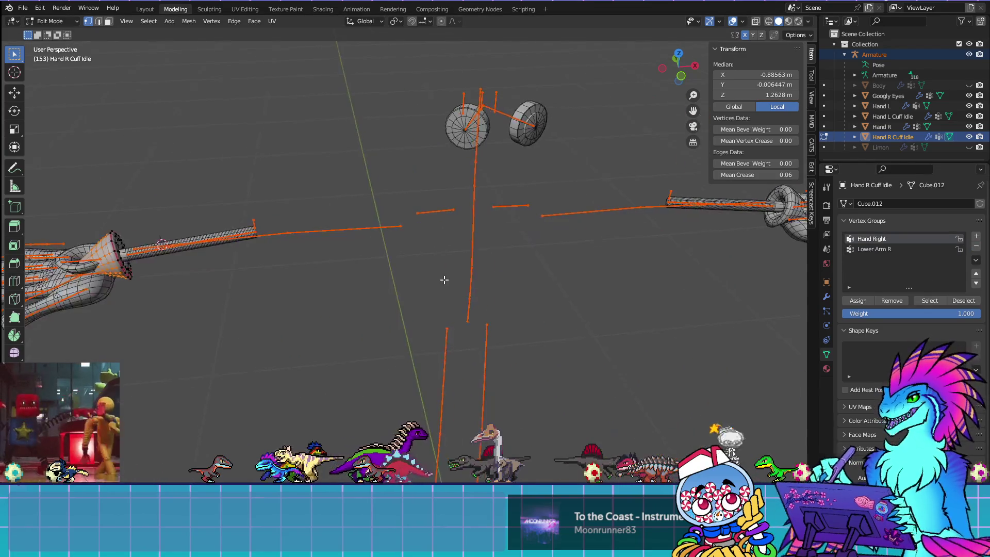
scroll(562, 296, down, 4)
key(c)
key(Escape)
click(549, 247)
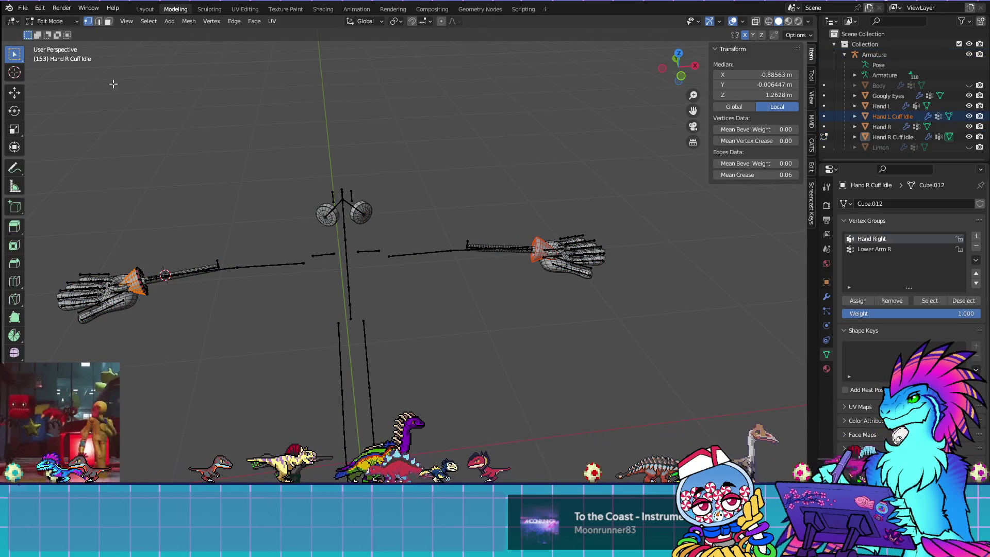
Step: Select the Hand L Cuff Idle object, make Lower Arm L active, and enter Edit Mode
click(50, 20)
click(46, 31)
click(544, 246)
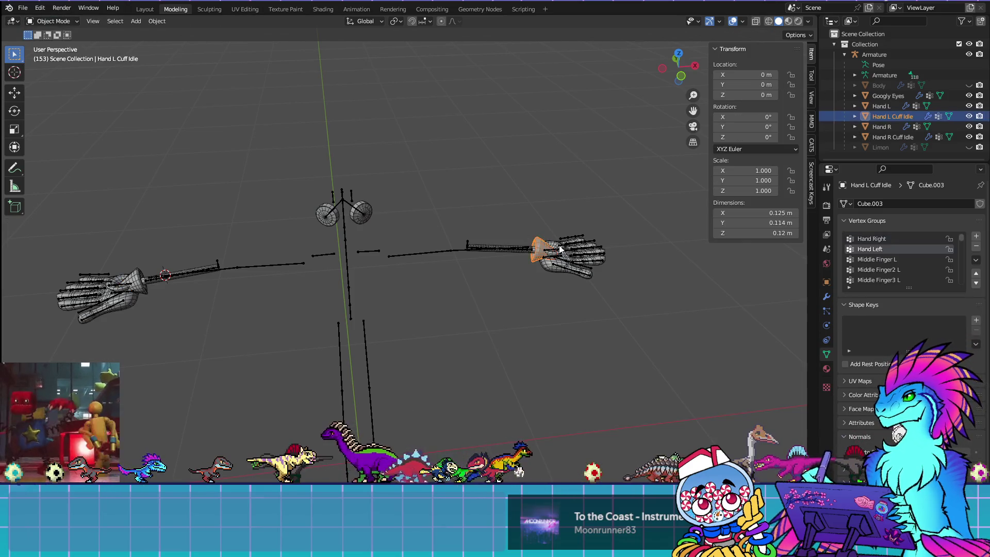
scroll(891, 252, down, 1)
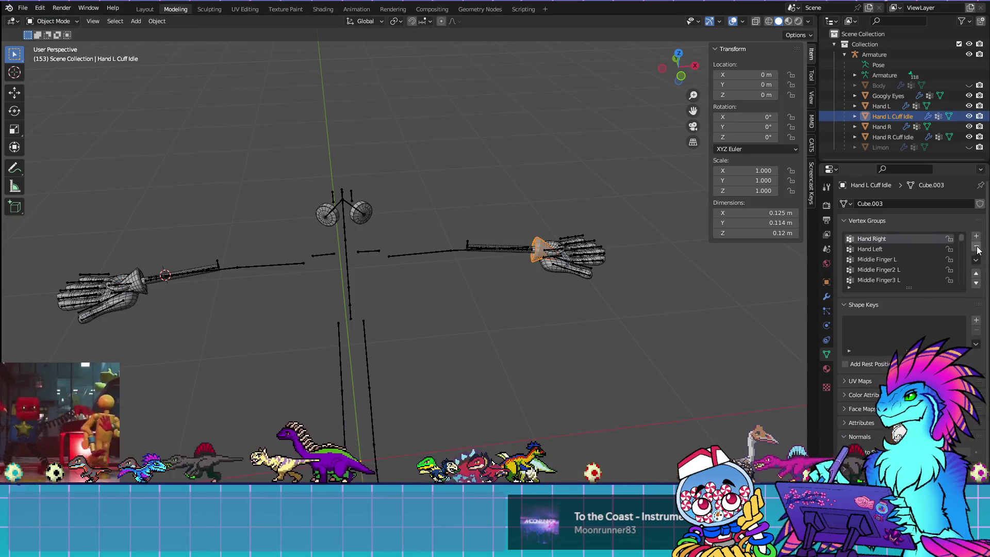
scroll(888, 266, down, 10)
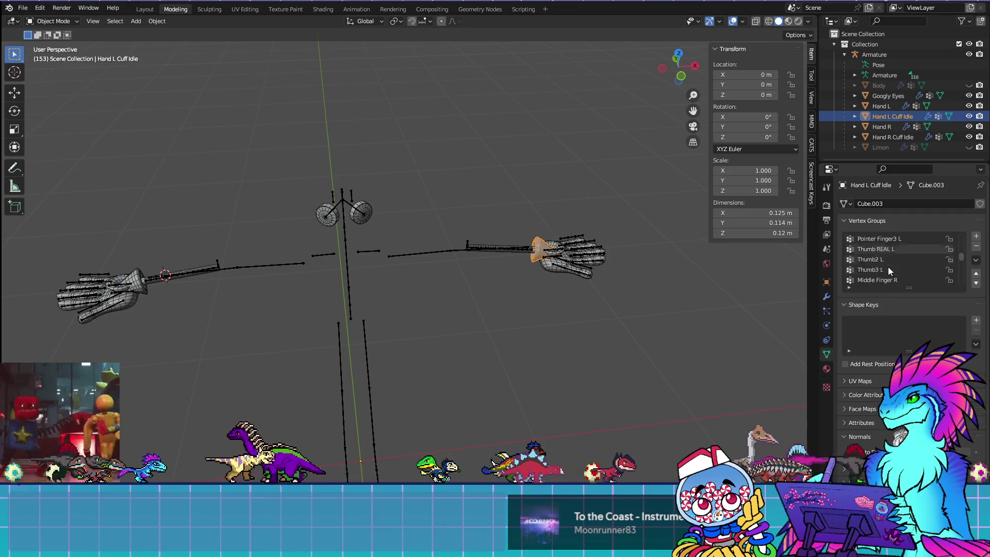
click(887, 271)
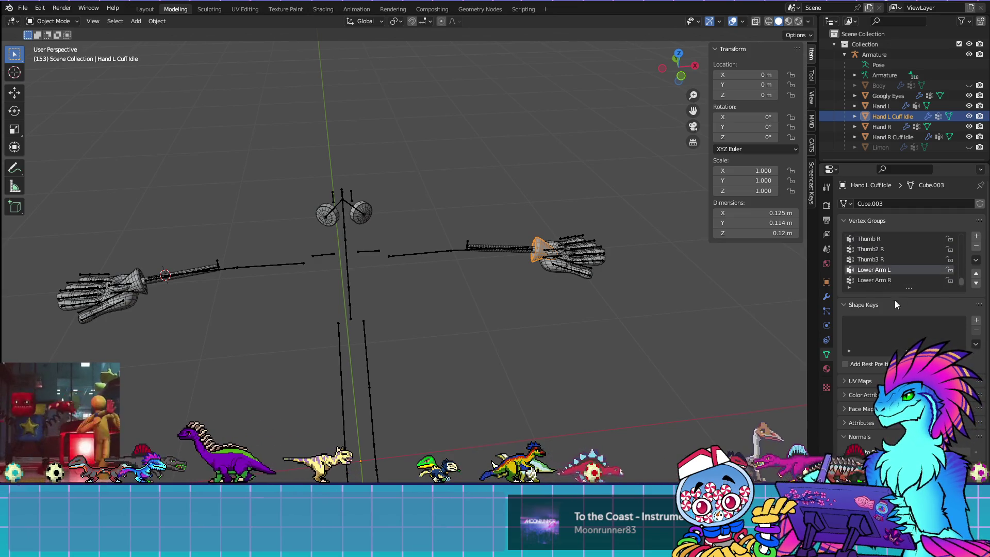
key(Tab)
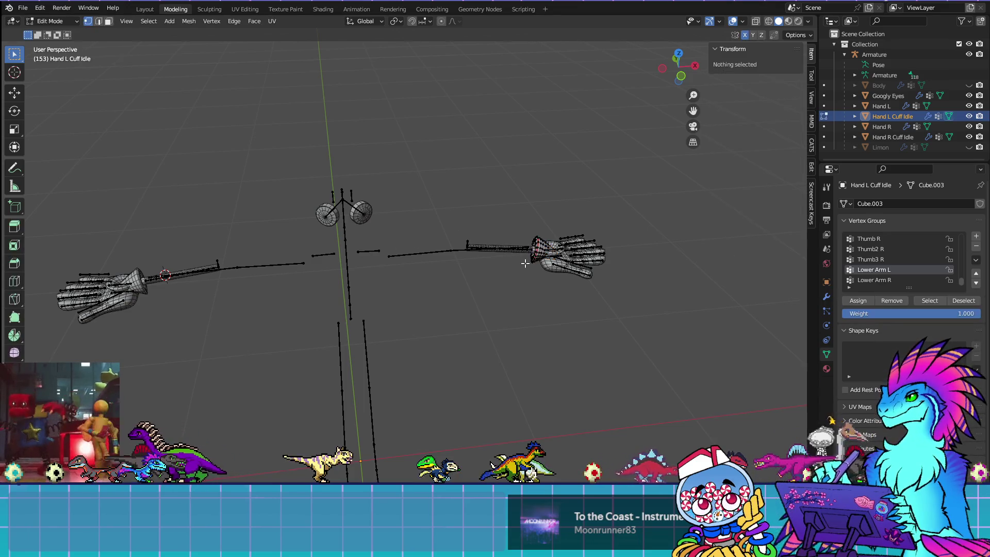
Step: Weight-paint the cuff with the armature and inspect its Hand Left and Lower Arm L weights
click(51, 21)
click(49, 33)
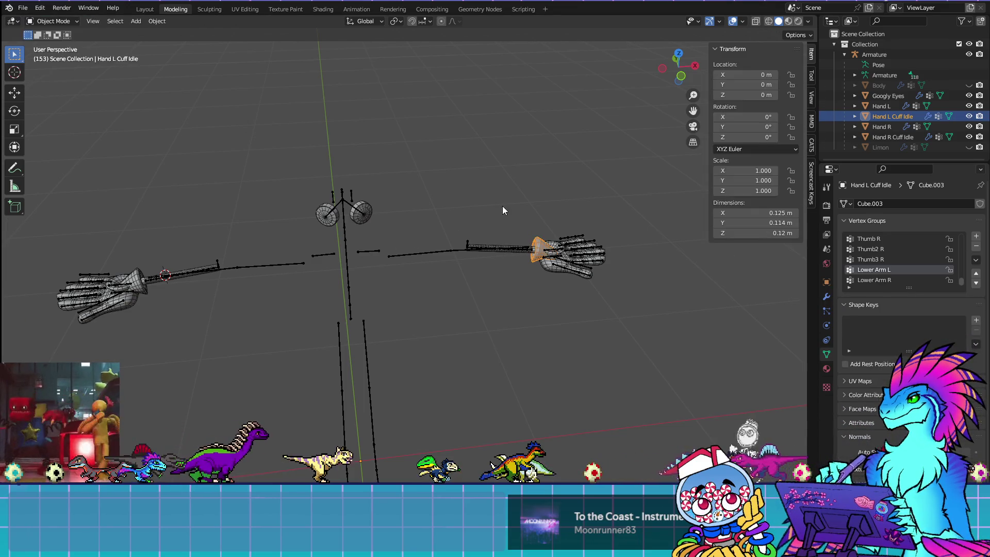
shift+click(446, 252)
click(51, 21)
click(52, 78)
scroll(312, 252, up, 5)
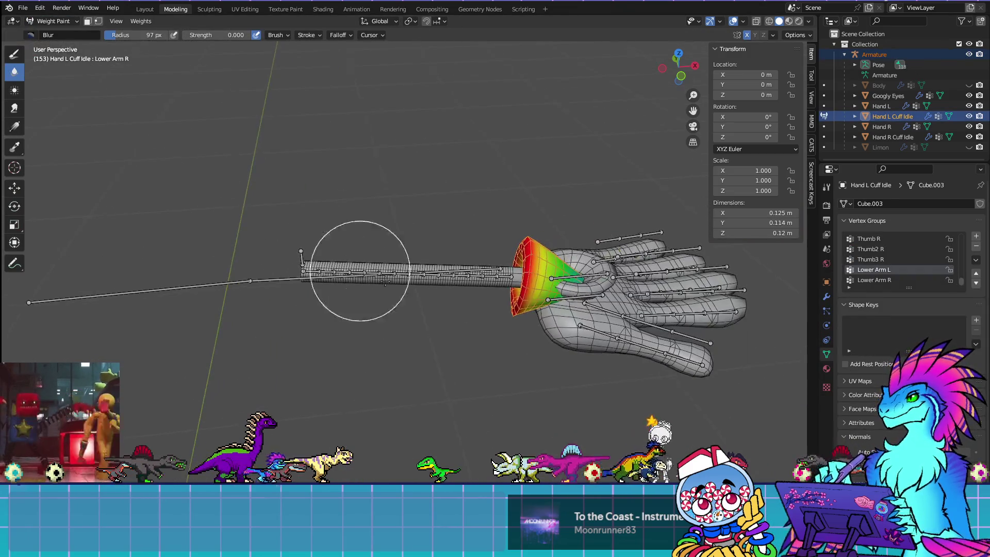
ctrl+click(567, 271)
ctrl+click(575, 297)
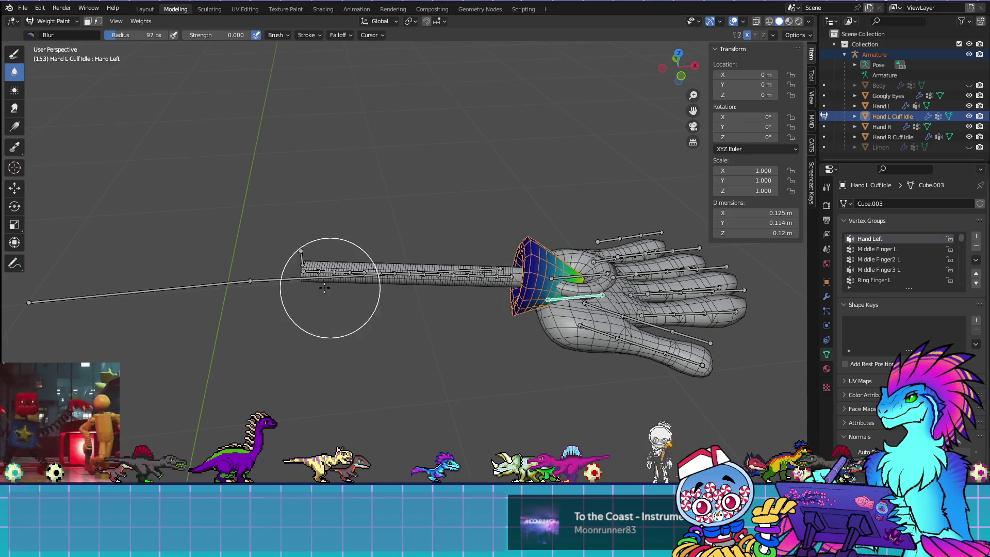
ctrl+click(303, 277)
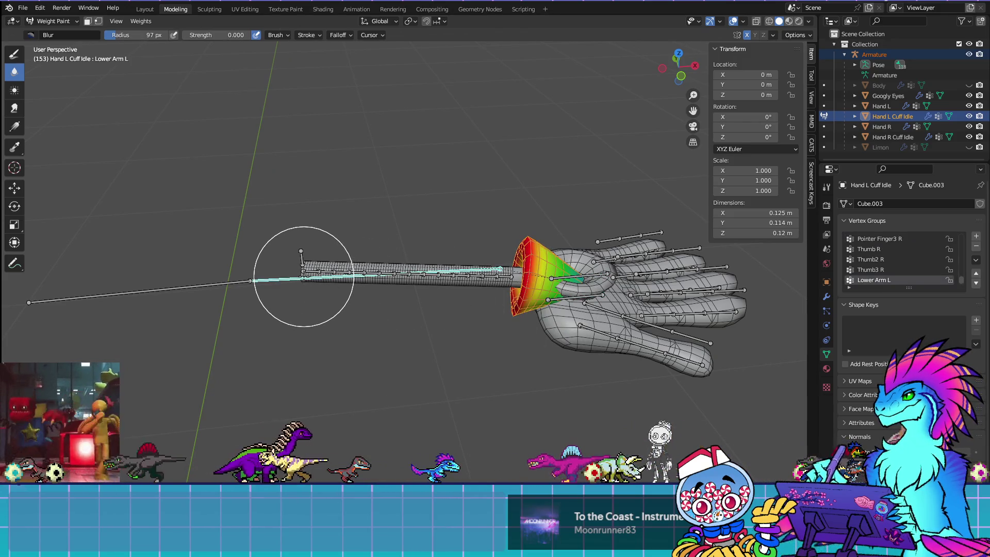
scroll(936, 268, down, 1)
scroll(923, 268, up, 1)
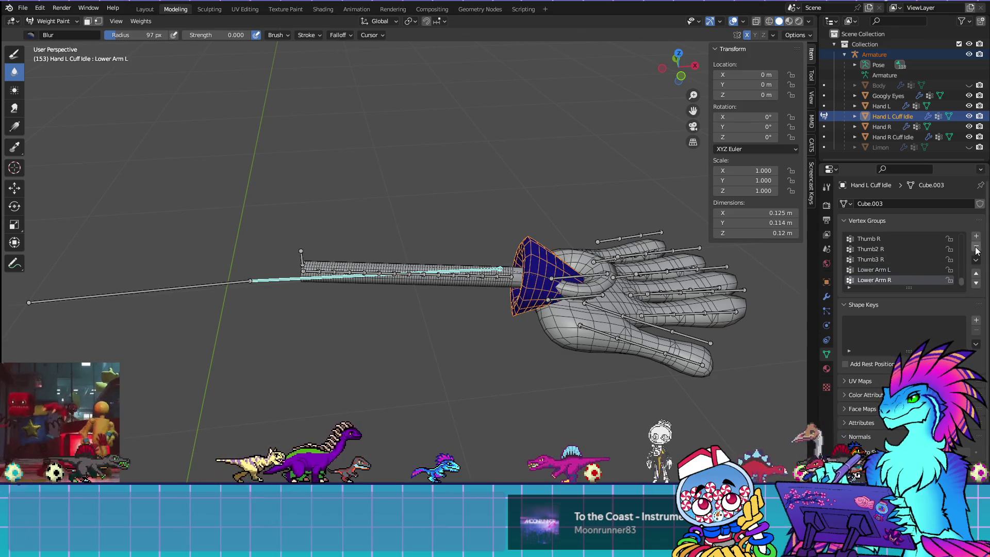
Step: Delete the unneeded finger groups, including Middle Finger L, and enter Edit Mode
click(928, 270)
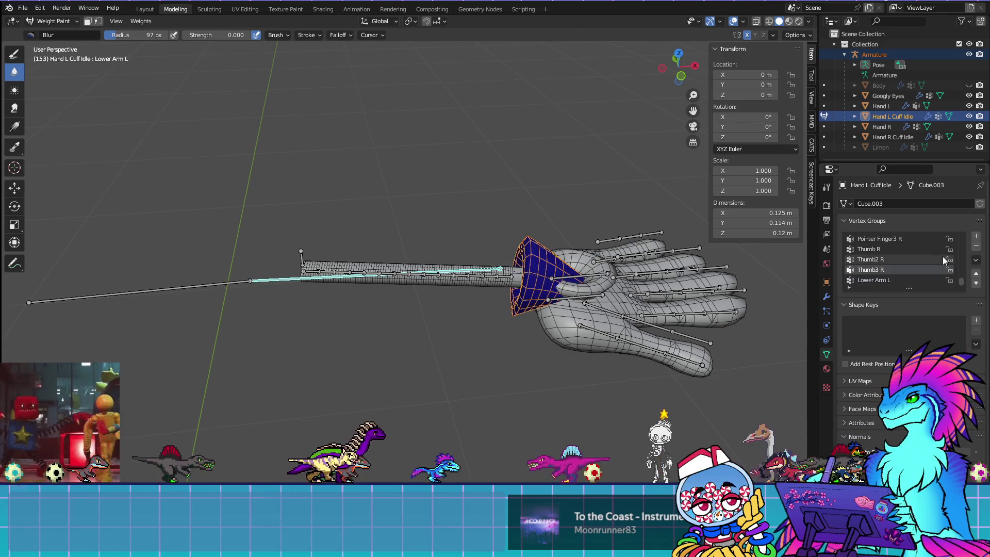
click(976, 247)
click(976, 246)
click(976, 247)
click(976, 246)
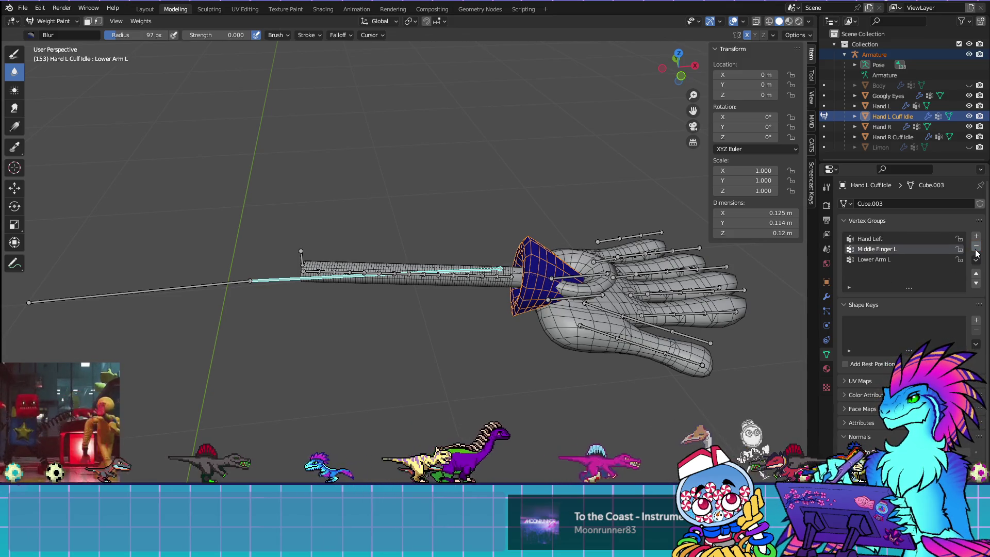
click(975, 248)
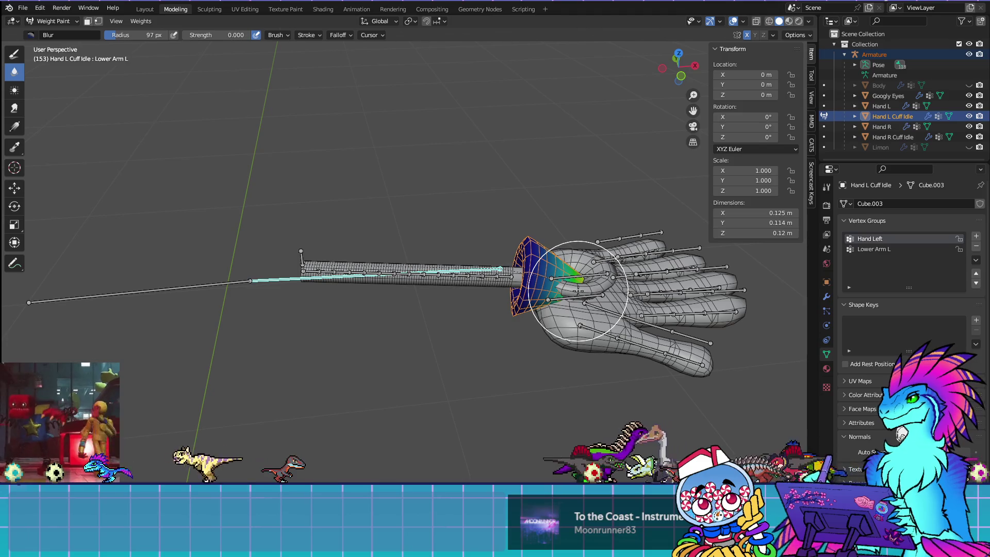
key(Tab)
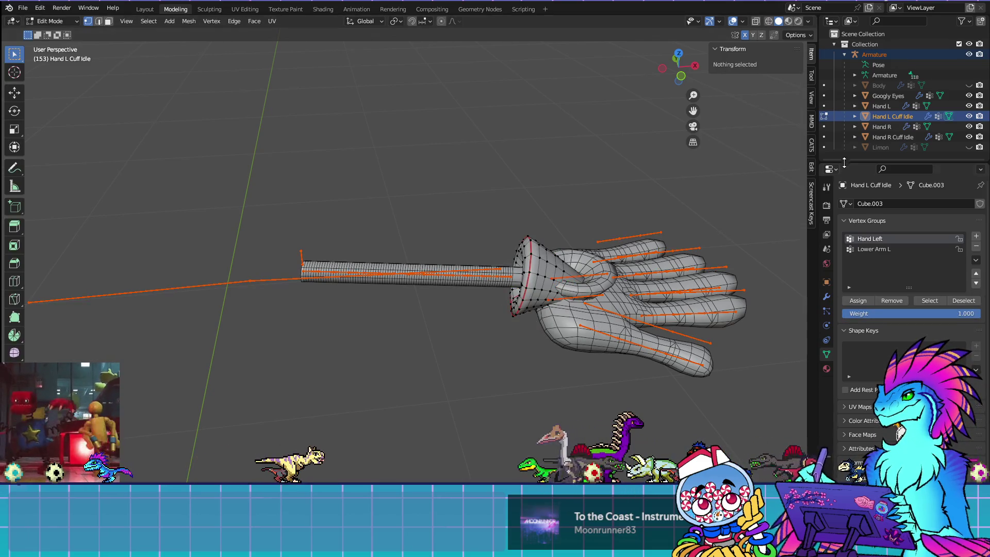
Step: Select only the Limon object in Object Mode and orbit to face the palm
click(869, 149)
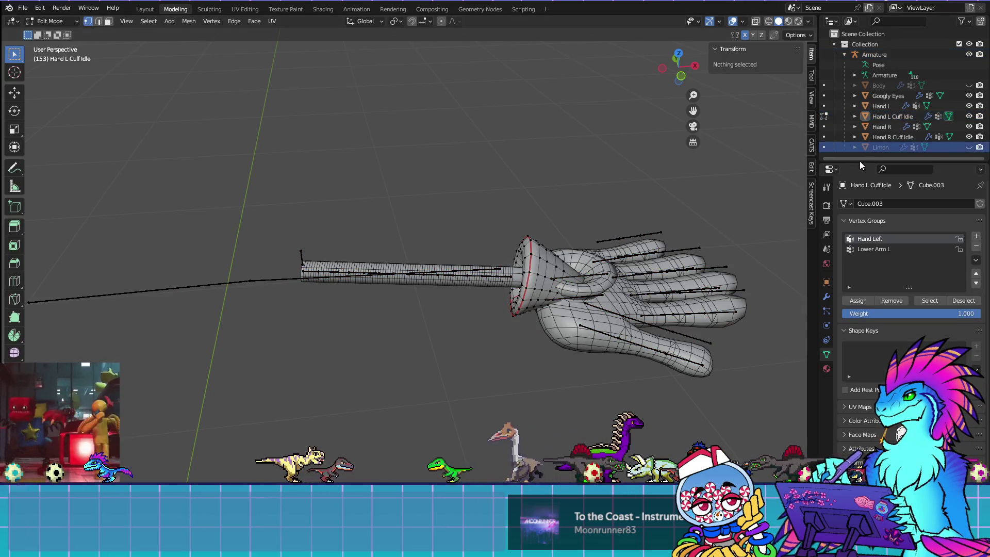
click(900, 148)
key(Tab)
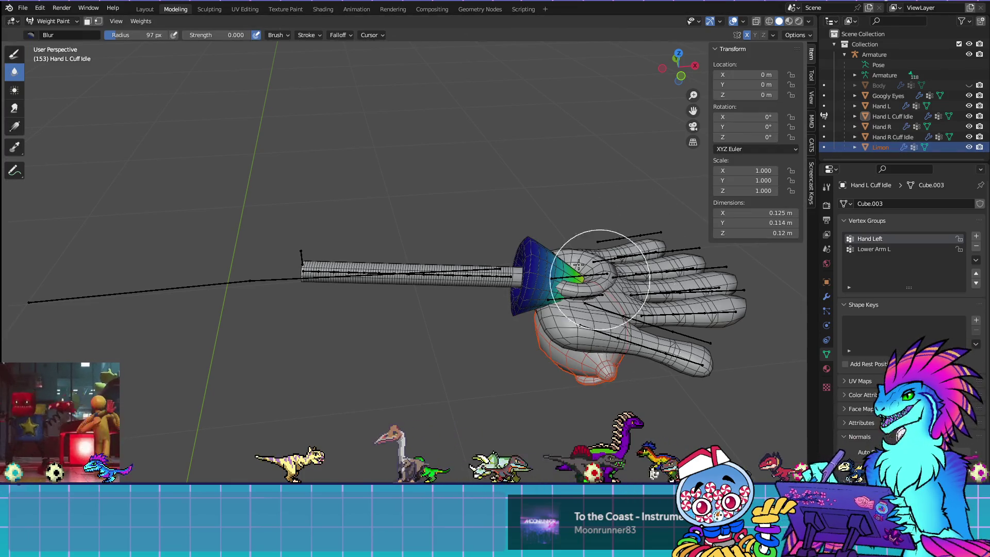
click(47, 21)
click(57, 32)
click(568, 349)
click(589, 375)
mouse_move(608, 406)
middle_down()
mouse_move(599, 240)
mouse_move(421, 237)
middle_up()
Step: In Edit Mode, select the top and bottom nub edge loops and mark them sharp
key(Tab)
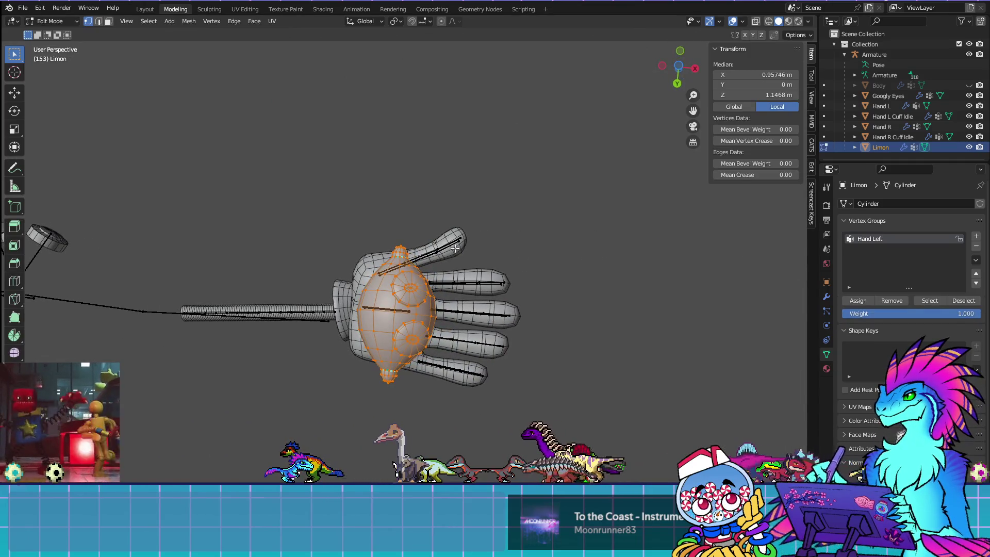
key(alt+a)
key(a)
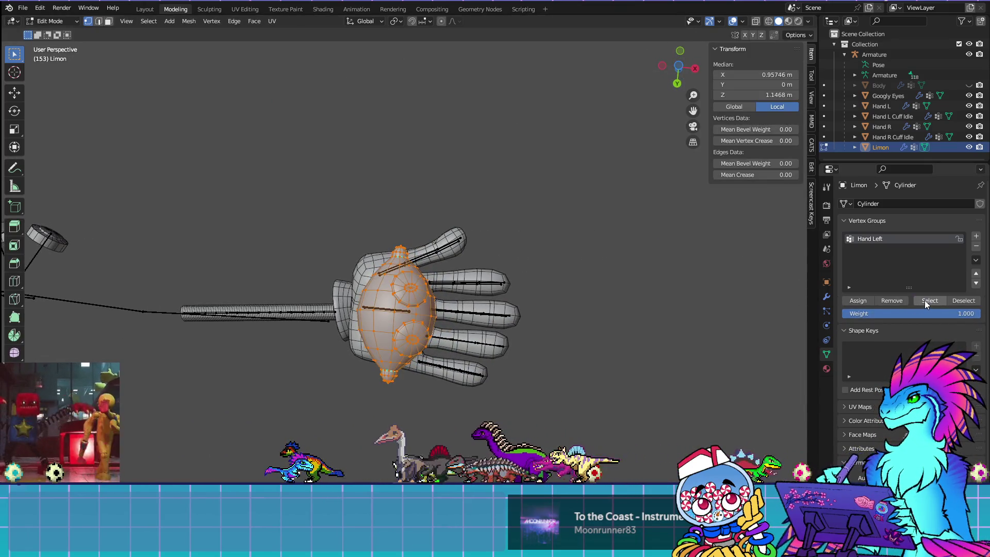
key(alt+a)
scroll(393, 223, up, 3)
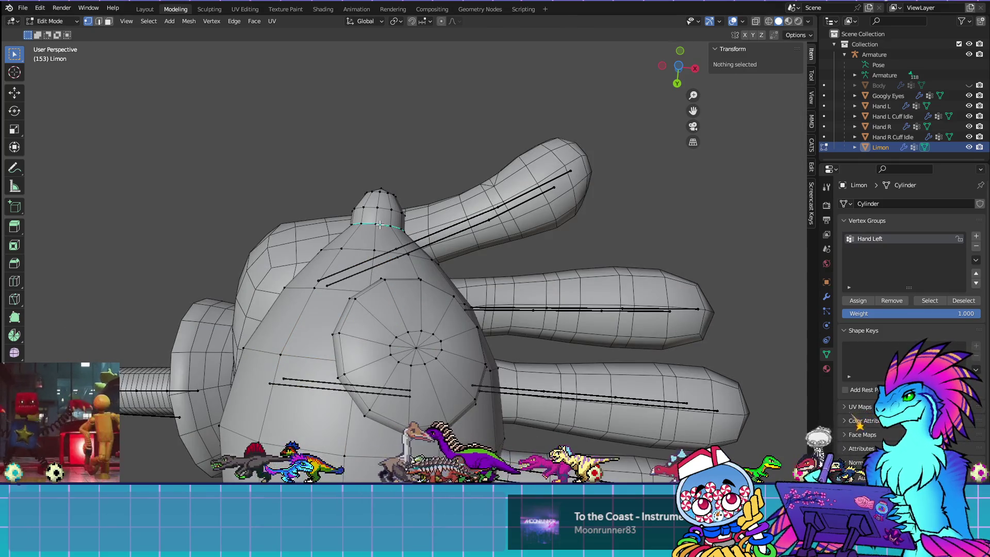
alt+click(393, 250)
shift+middle_drag(394, 250, 410, 144)
alt+shift+click(384, 367)
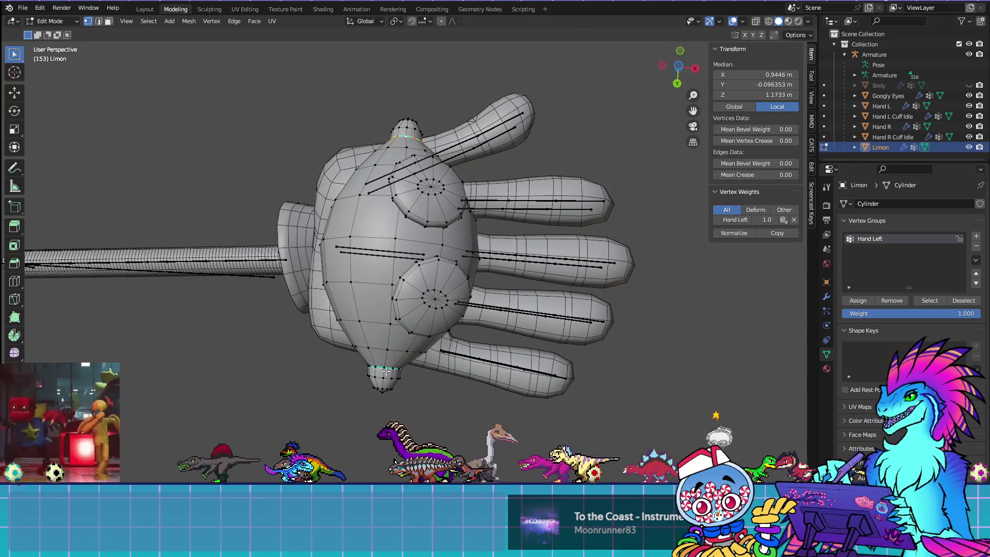
key(ctrl+e)
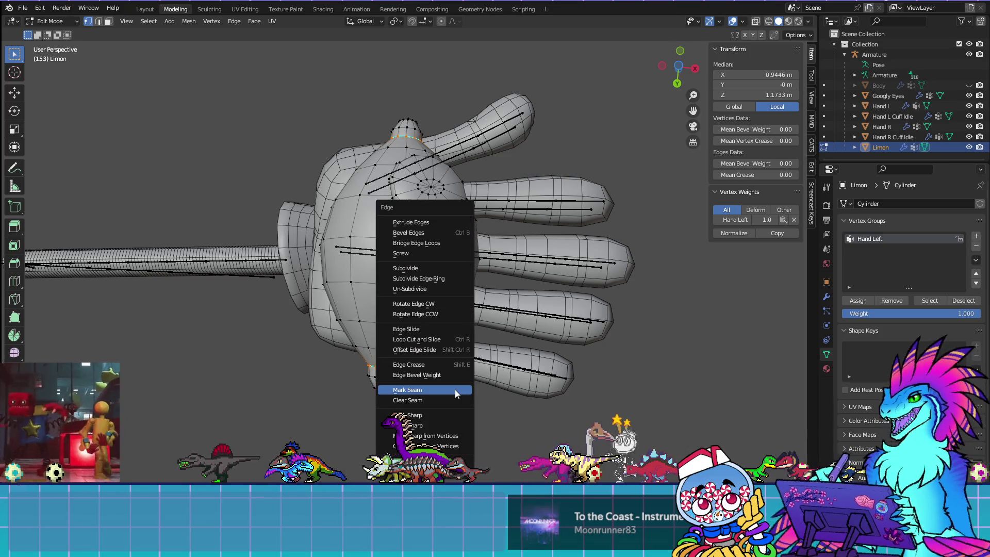
click(447, 425)
Step: Clear the selection and hide overlays to check the sharp shading from above
key(alt+a)
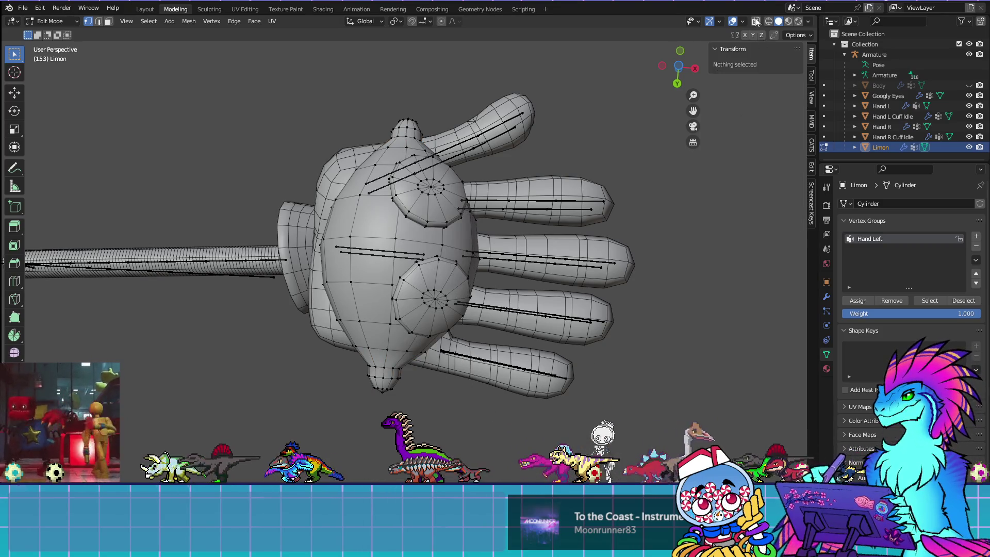
key(shift+alt+z)
mouse_move(511, 150)
middle_down()
mouse_move(510, 232)
mouse_move(431, 276)
mouse_move(335, 271)
mouse_move(380, 288)
mouse_move(493, 378)
mouse_move(557, 376)
middle_up()
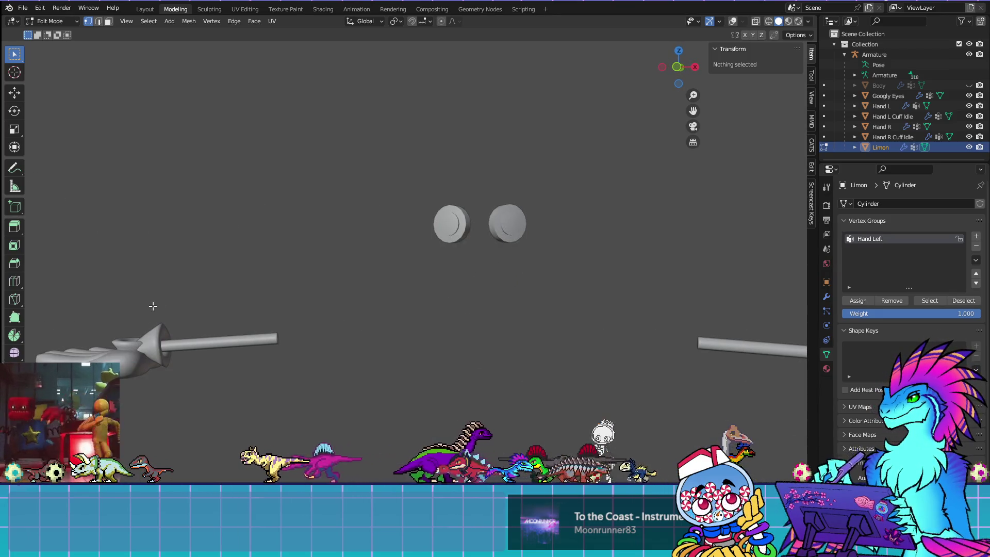
Step: Unhide the Body in the Outliner and select it for editing
middle_drag(150, 307, 172, 340)
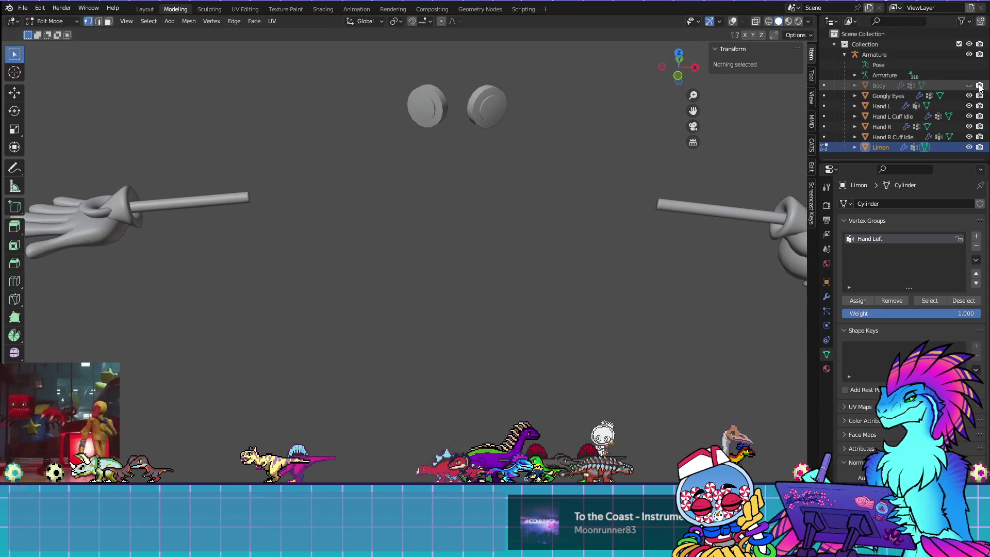
click(969, 85)
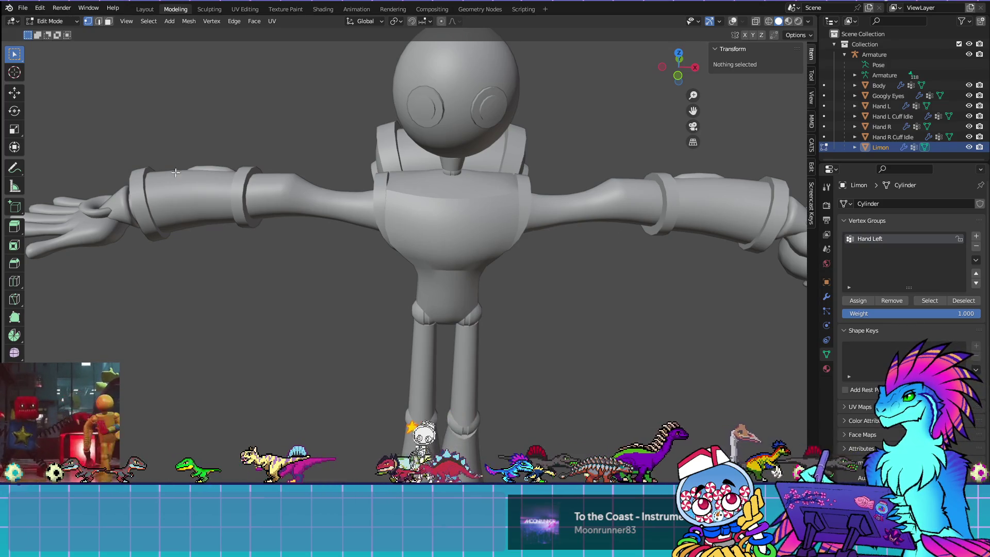
click(50, 21)
click(49, 27)
click(398, 201)
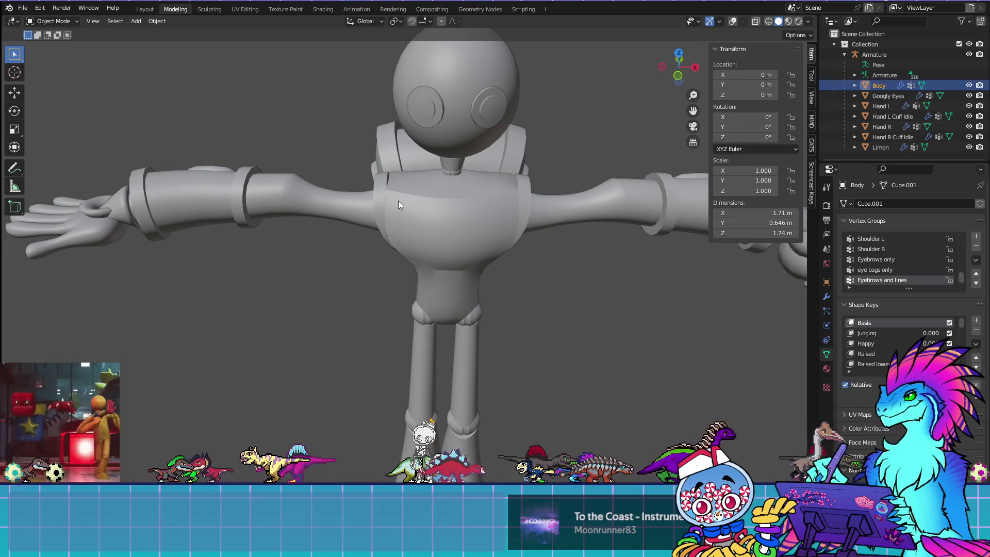
key(Tab)
Step: Preview the character in Material Preview, then restore overlays, Object Mode and solid shading
mouse_move(398, 205)
middle_down()
mouse_move(371, 294)
mouse_move(391, 294)
mouse_move(380, 284)
mouse_move(623, 257)
mouse_move(696, 237)
mouse_move(632, 233)
middle_up()
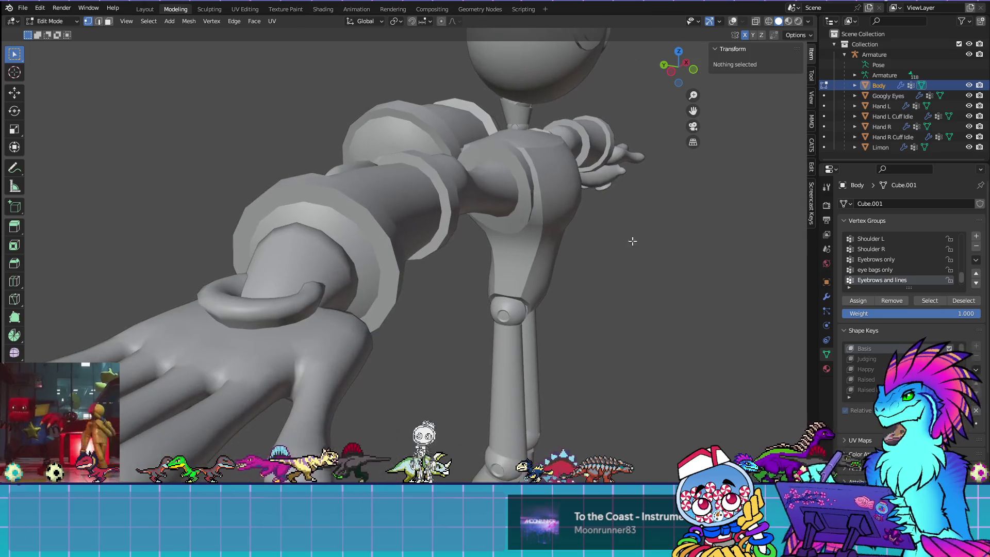
scroll(910, 257, down, 3)
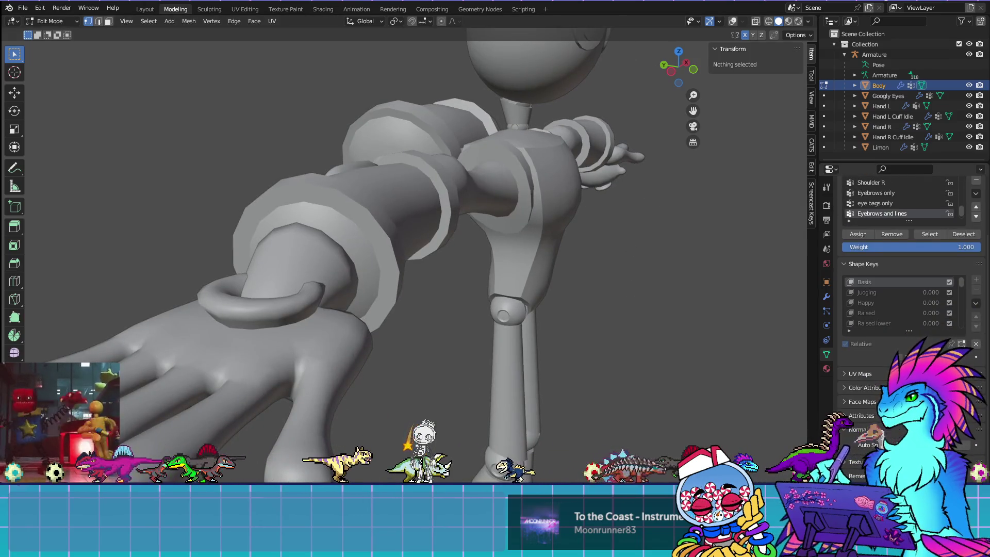
middle_drag(675, 321, 458, 313)
scroll(650, 149, down, 3)
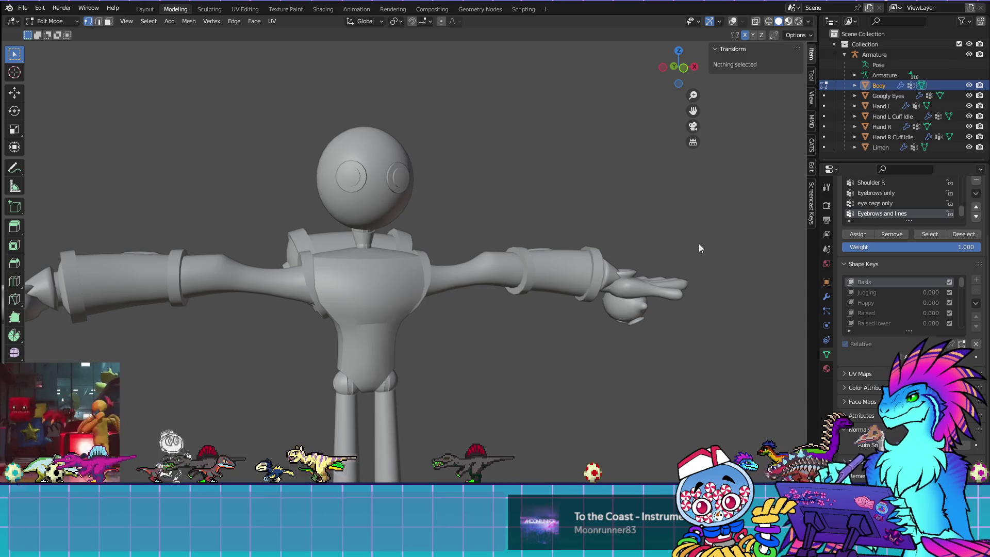
key(z)
middle_drag(671, 253, 608, 230)
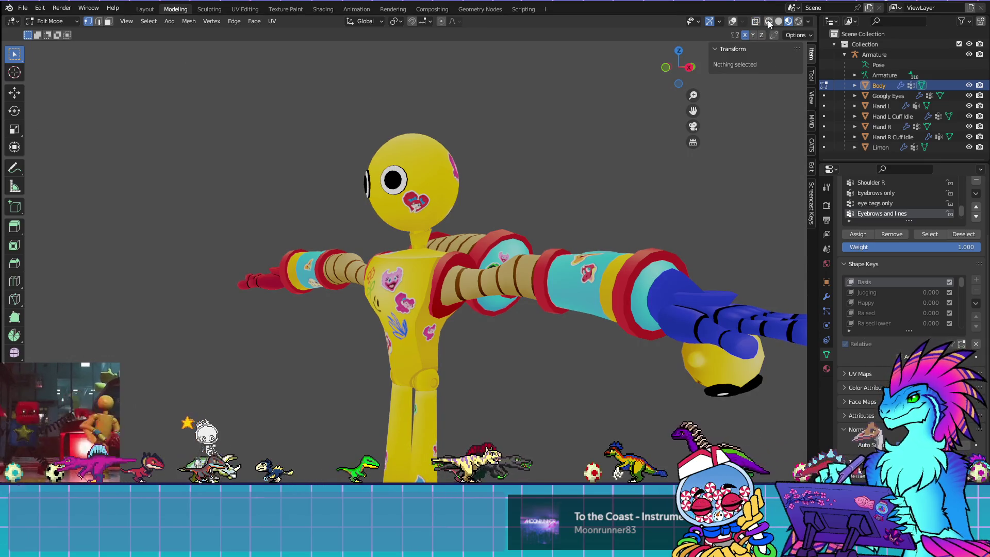
click(733, 21)
key(Tab)
click(779, 21)
mouse_move(639, 184)
middle_down()
mouse_move(595, 183)
mouse_move(601, 242)
mouse_move(581, 250)
mouse_move(534, 208)
middle_up()
mouse_move(510, 330)
middle_down()
mouse_move(466, 358)
mouse_move(647, 323)
middle_up()
mouse_move(552, 308)
middle_down()
mouse_move(445, 245)
mouse_move(506, 363)
middle_up()
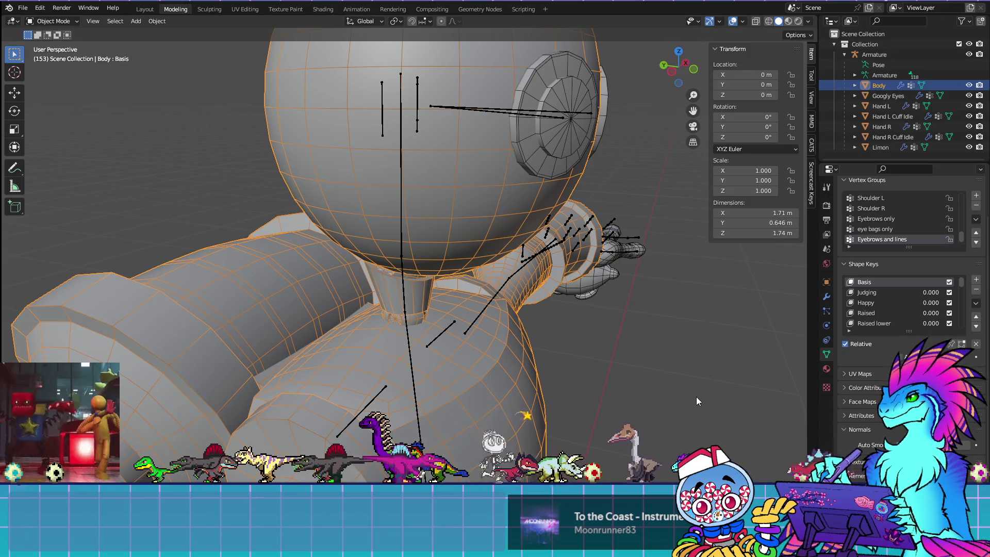
shift+scroll(287, 431, down, 2)
mouse_move(292, 423)
middle_down()
mouse_move(283, 376)
mouse_move(329, 382)
mouse_move(452, 319)
mouse_move(332, 347)
mouse_move(536, 395)
mouse_move(525, 422)
mouse_move(415, 251)
middle_up()
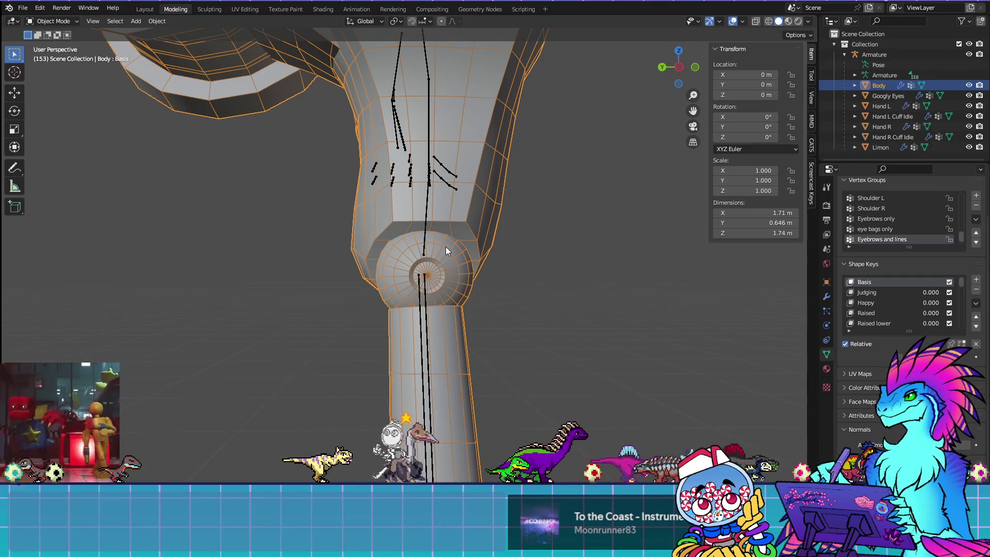
scroll(567, 295, down, 4)
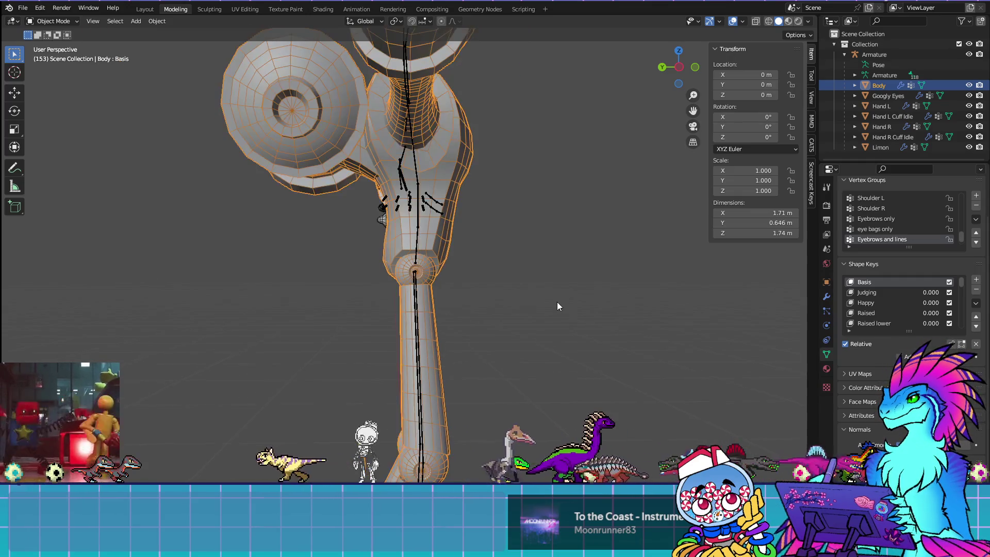
mouse_move(514, 361)
shift+middle_down()
mouse_move(508, 171)
mouse_move(504, 419)
mouse_move(514, 360)
shift+middle_up()
scroll(511, 325, up, 6)
scroll(510, 335, down, 8)
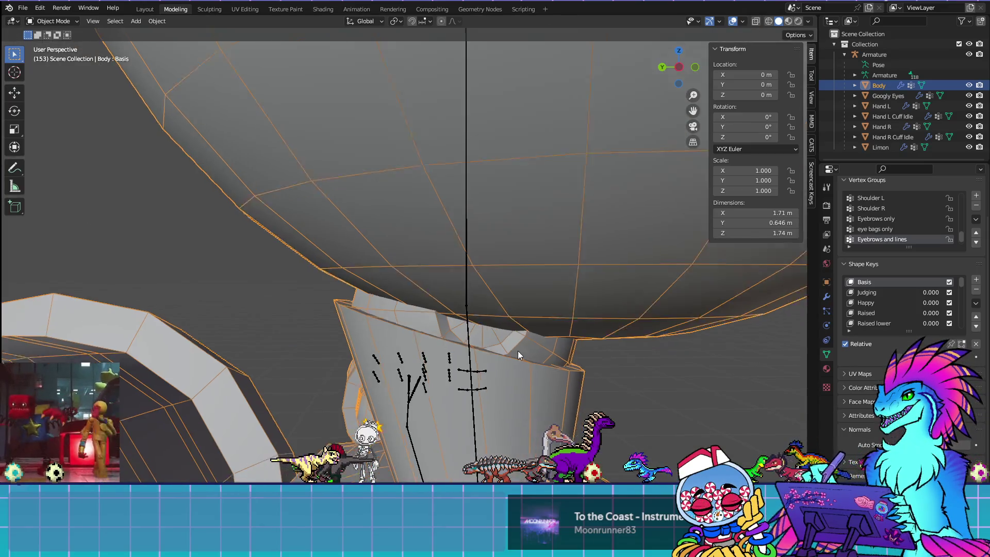
scroll(494, 328, up, 2)
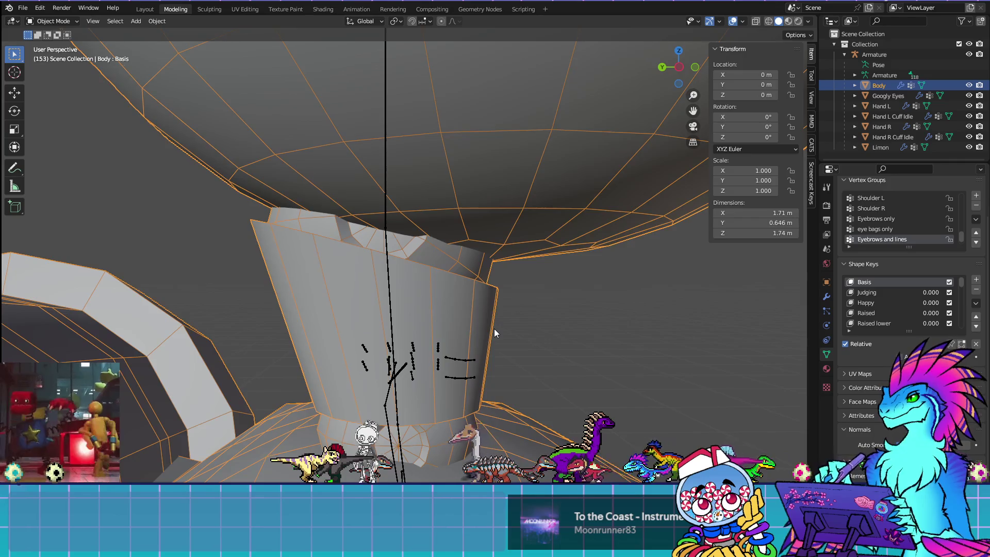
scroll(487, 308, down, 2)
scroll(485, 309, down, 8)
mouse_move(486, 309)
middle_down()
mouse_move(482, 349)
mouse_move(577, 366)
mouse_move(748, 366)
middle_up()
scroll(632, 393, up, 10)
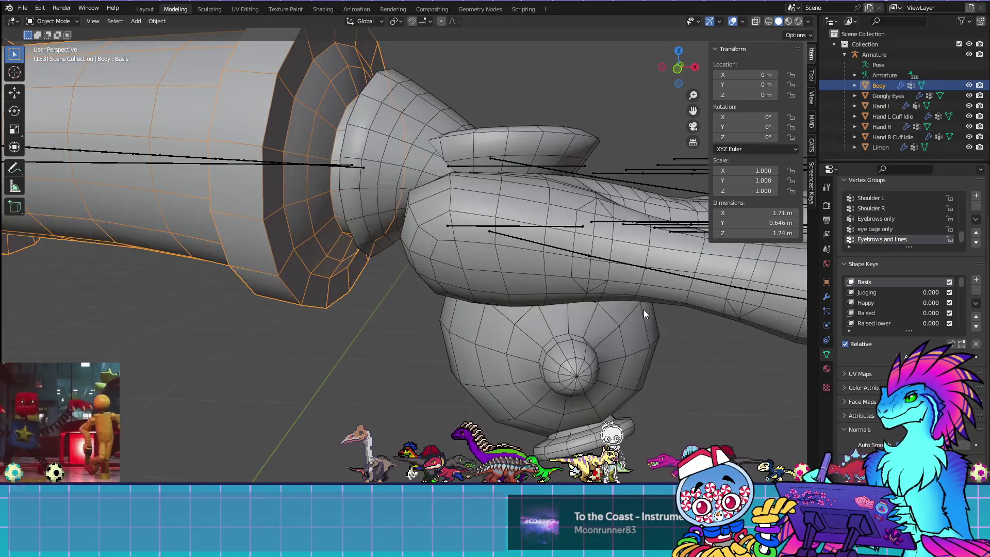
middle_drag(643, 310, 546, 264)
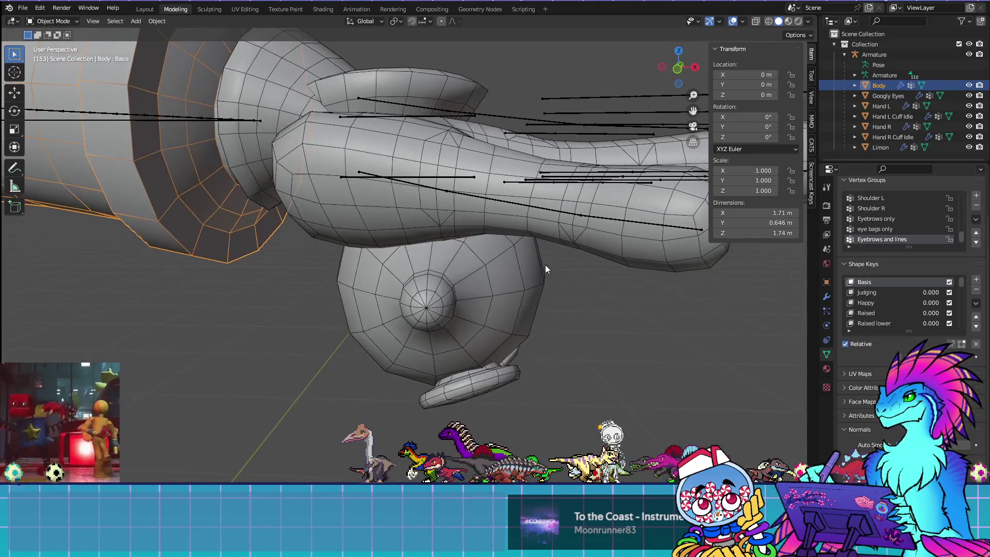
mouse_move(490, 388)
middle_down()
mouse_move(500, 402)
mouse_move(386, 324)
middle_up()
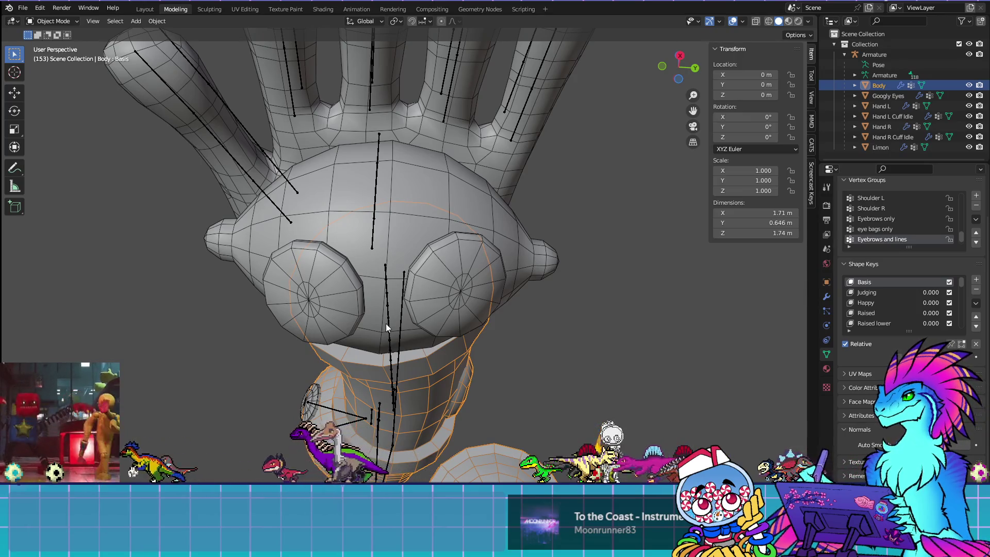
mouse_move(386, 323)
middle_down()
mouse_move(419, 341)
mouse_move(419, 364)
mouse_move(376, 373)
mouse_move(376, 392)
mouse_move(303, 382)
middle_up()
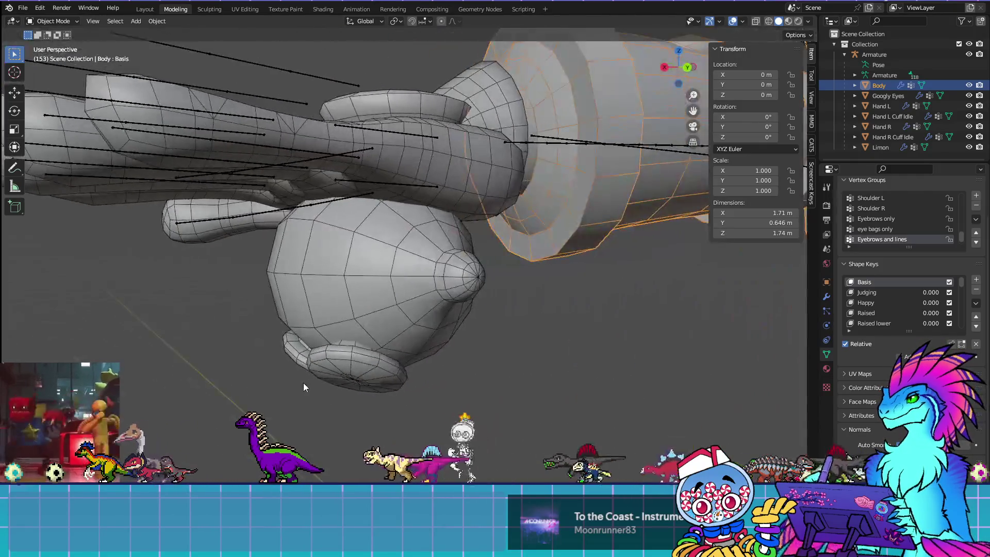
click(385, 305)
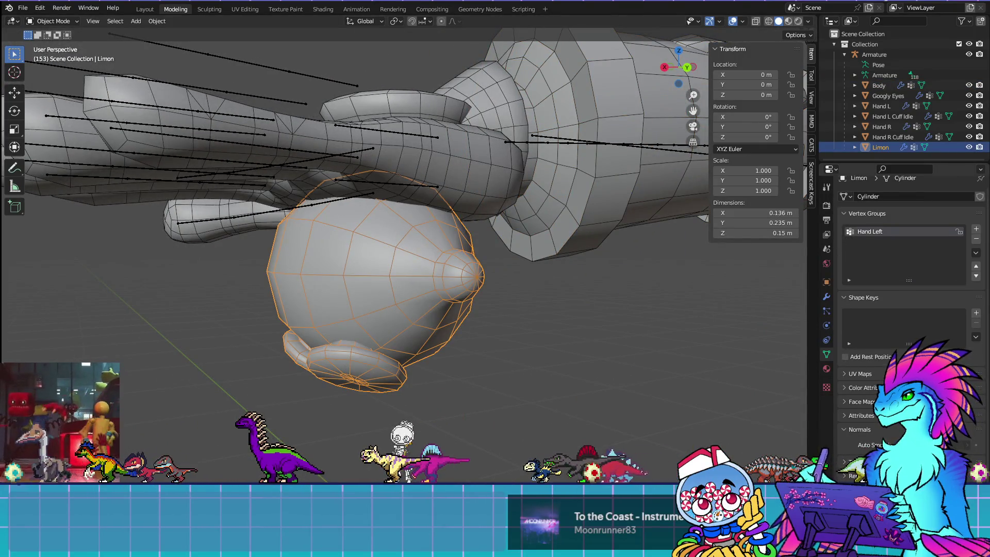
Step: Mark the eye-circle edge loop on the Limon sphere sharp and check the shading without overlays
scroll(430, 299, up, 3)
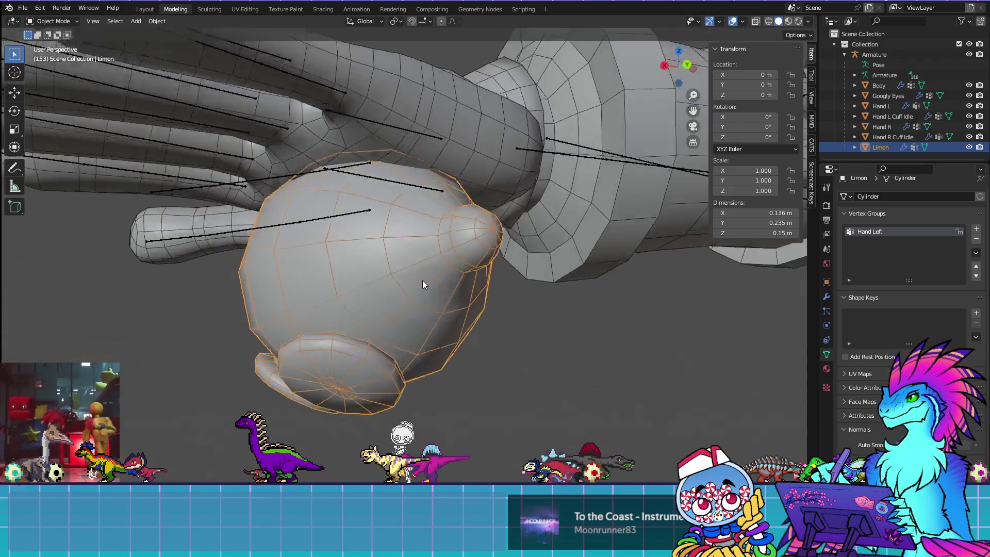
mouse_move(425, 264)
middle_down()
mouse_move(474, 270)
mouse_move(501, 205)
middle_up()
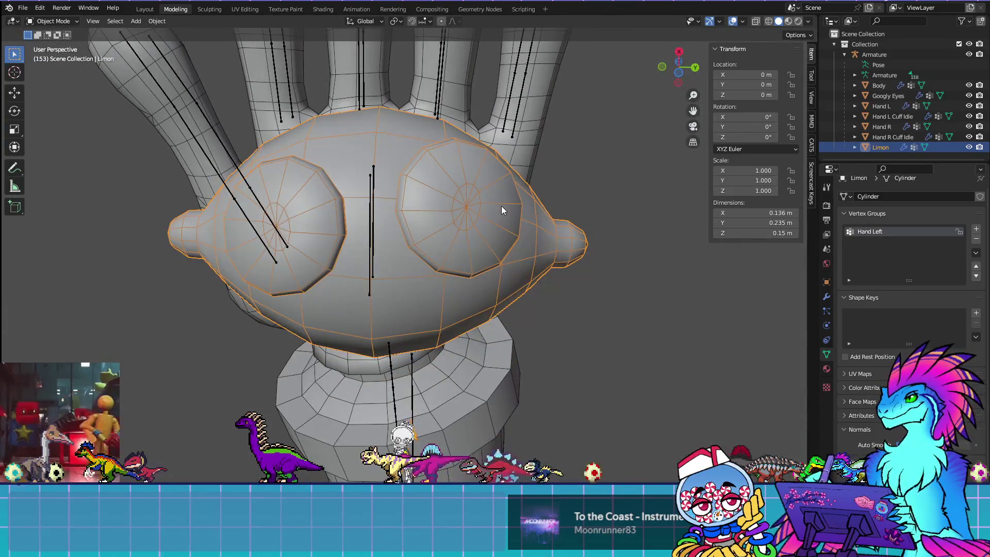
middle_drag(490, 256, 576, 267)
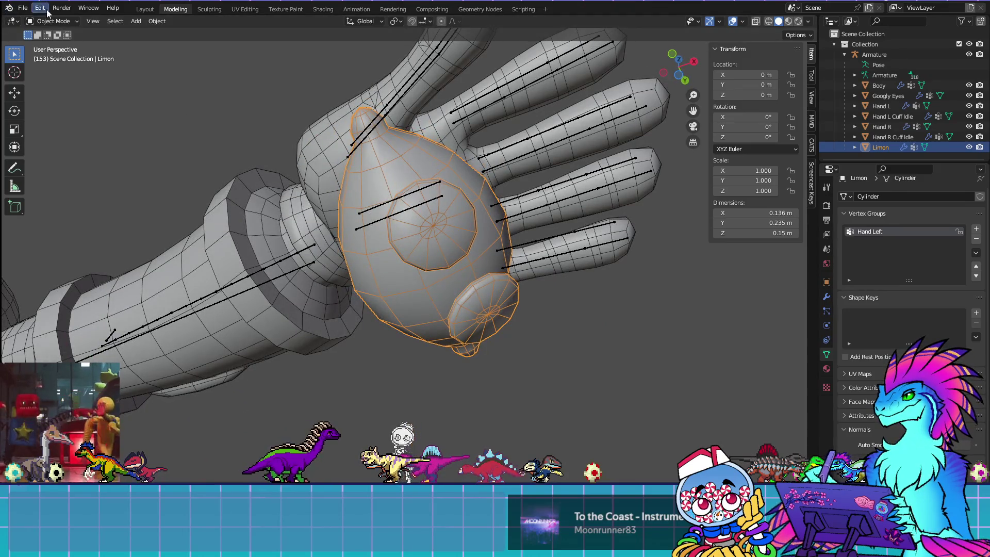
key(Tab)
click(418, 188)
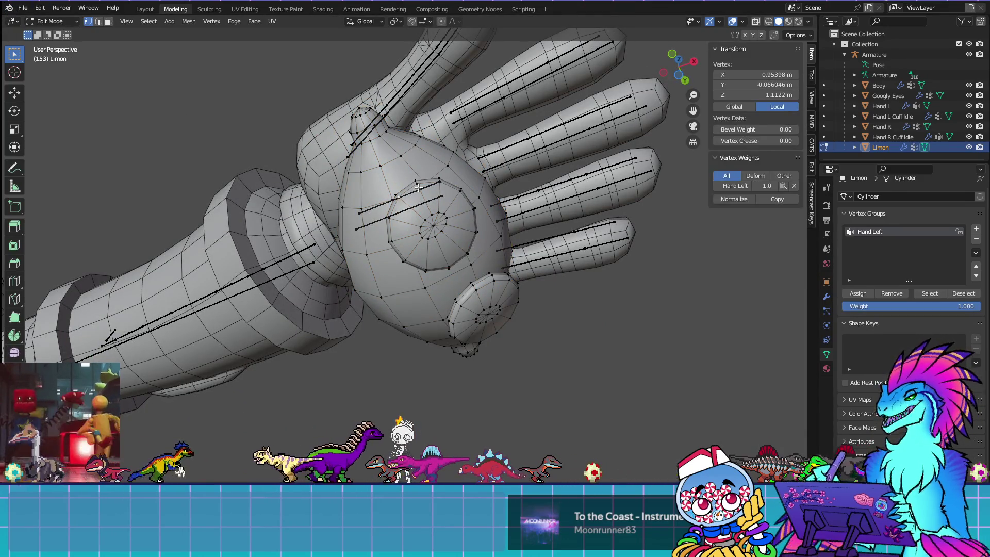
alt+click(419, 188)
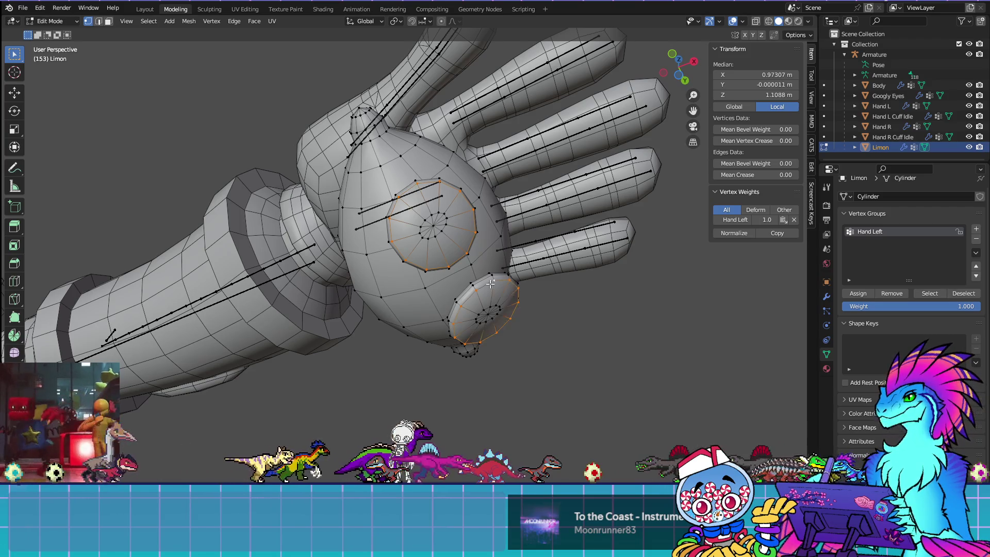
key(ctrl+e)
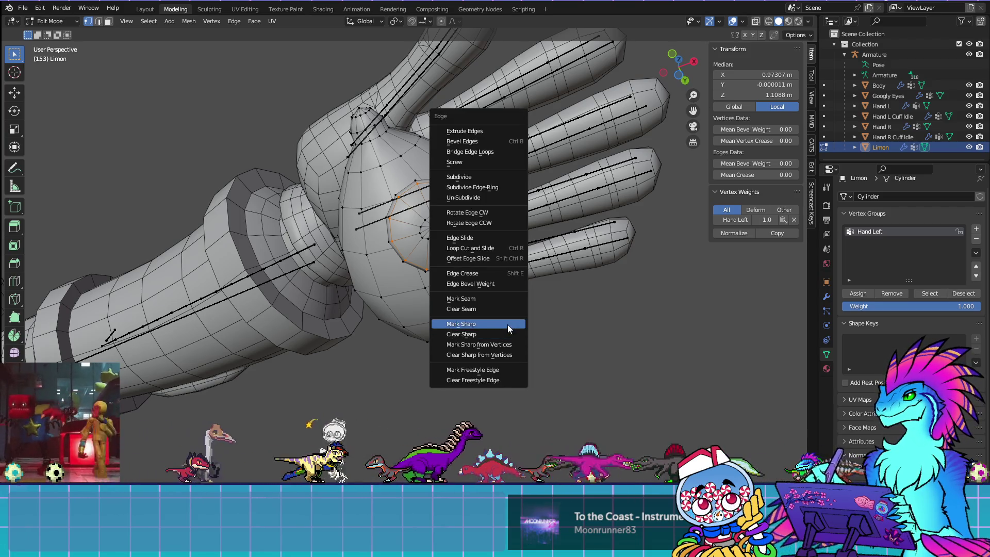
click(507, 323)
key(shift+alt+z)
mouse_move(616, 269)
middle_down()
mouse_move(521, 276)
mouse_move(430, 362)
mouse_move(464, 347)
mouse_move(451, 284)
middle_up()
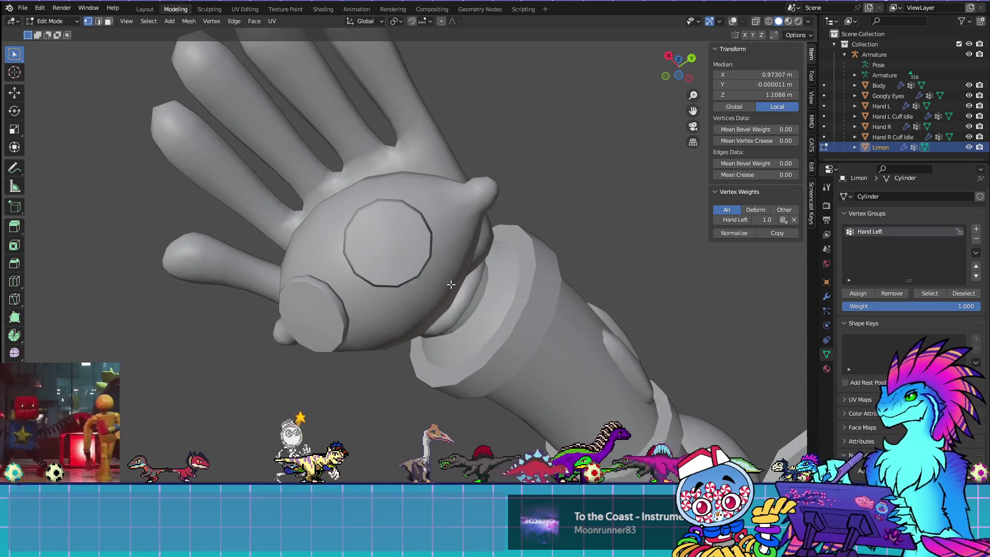
mouse_move(500, 309)
middle_down()
mouse_move(510, 335)
mouse_move(471, 361)
mouse_move(526, 398)
mouse_move(526, 411)
mouse_move(523, 380)
mouse_move(447, 391)
mouse_move(447, 355)
mouse_move(453, 388)
middle_up()
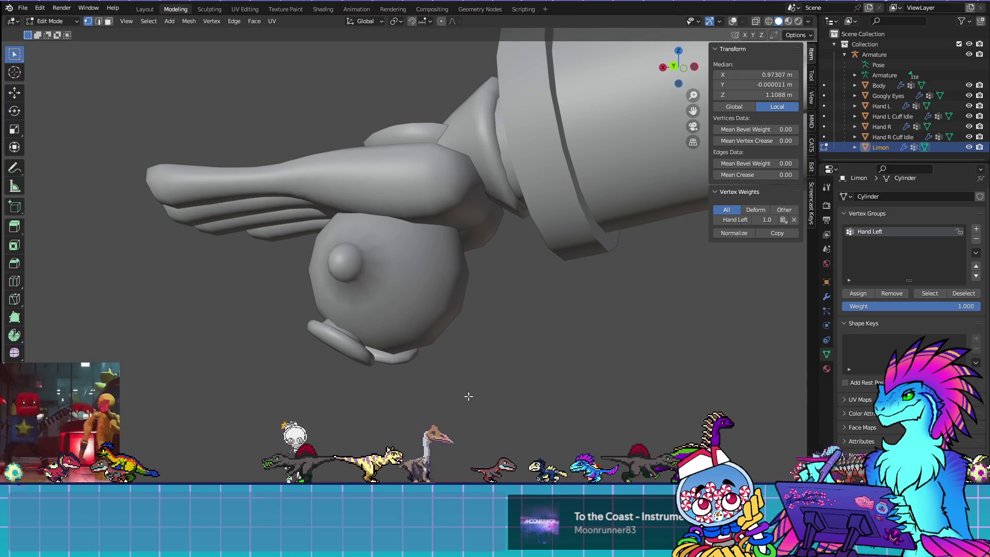
mouse_move(496, 394)
middle_down()
mouse_move(431, 380)
mouse_move(475, 391)
mouse_move(678, 376)
mouse_move(674, 272)
middle_up()
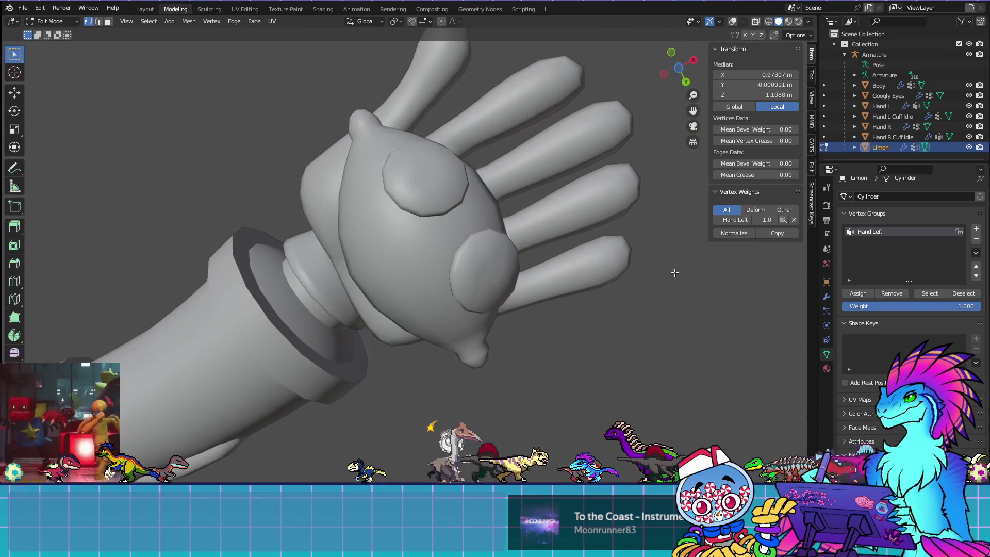
scroll(665, 278, down, 2)
mouse_move(393, 283)
shift+middle_down()
mouse_move(584, 310)
mouse_move(598, 321)
shift+middle_up()
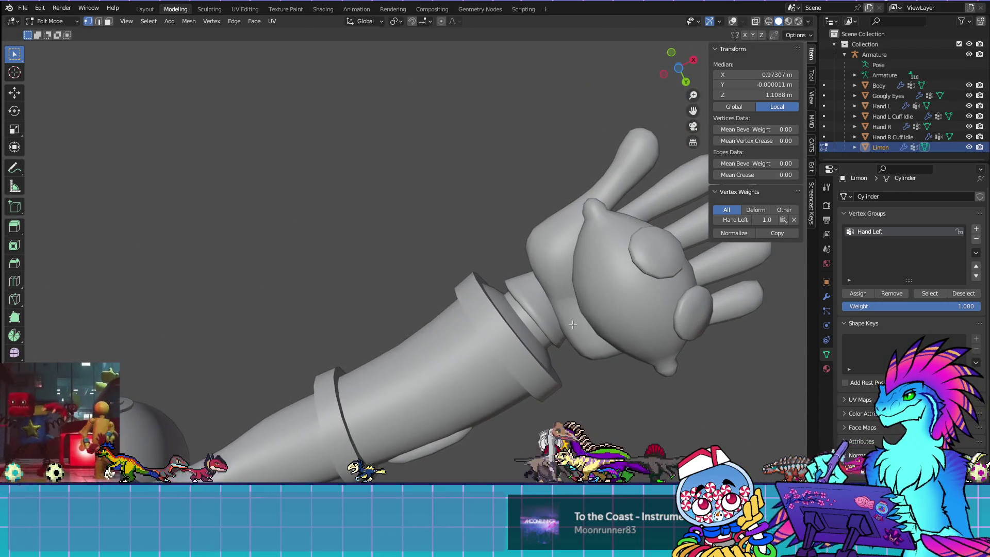
key(KP_1)
scroll(455, 354, down, 3)
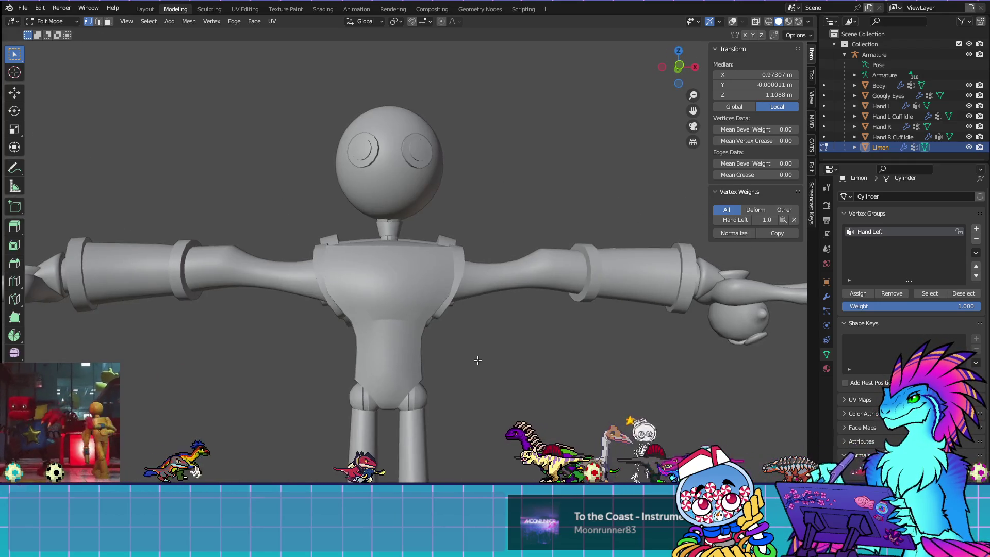
mouse_move(438, 312)
shift+middle_down()
mouse_move(473, 327)
mouse_move(528, 60)
shift+middle_up()
scroll(473, 327, up, 2)
mouse_move(519, 146)
shift+middle_down()
mouse_move(443, 275)
mouse_move(464, 306)
shift+middle_up()
scroll(443, 275, down, 3)
Step: Switch to Material Preview, view the CATS panel's export options, and save the file
click(21, 9)
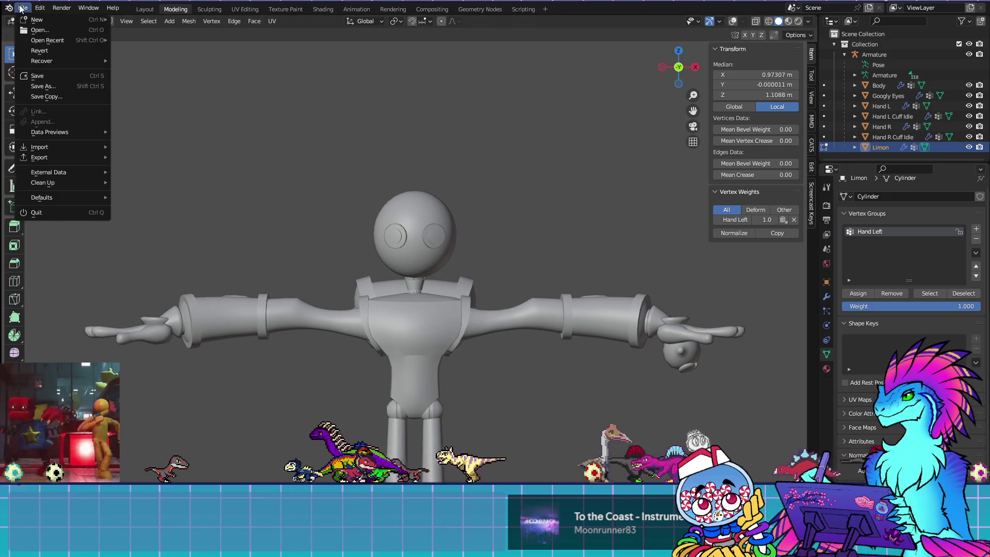
click(788, 21)
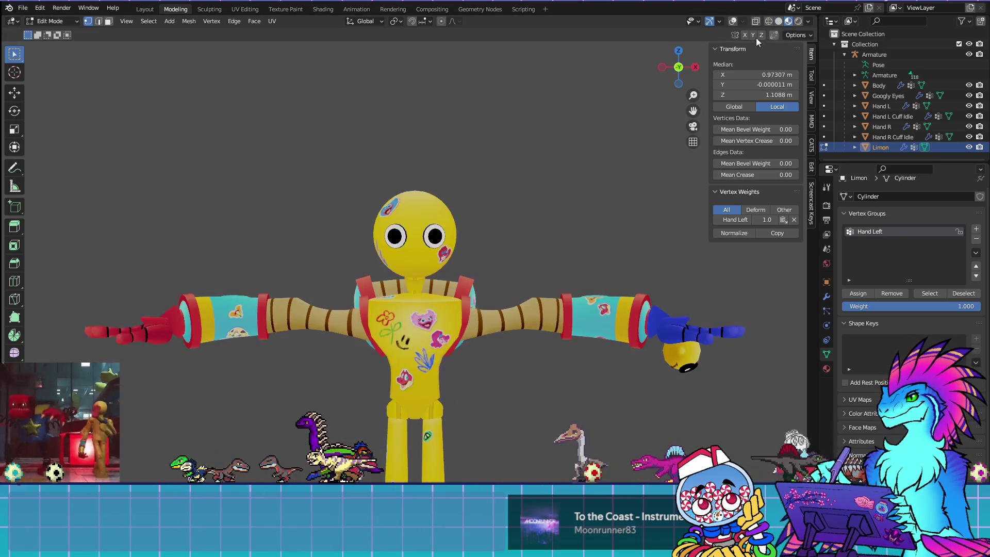
click(23, 8)
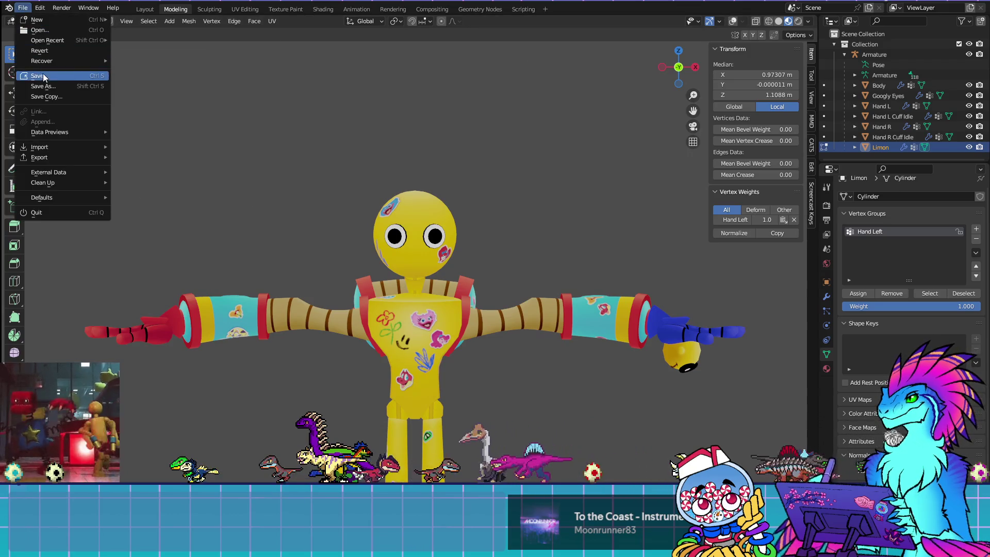
click(812, 147)
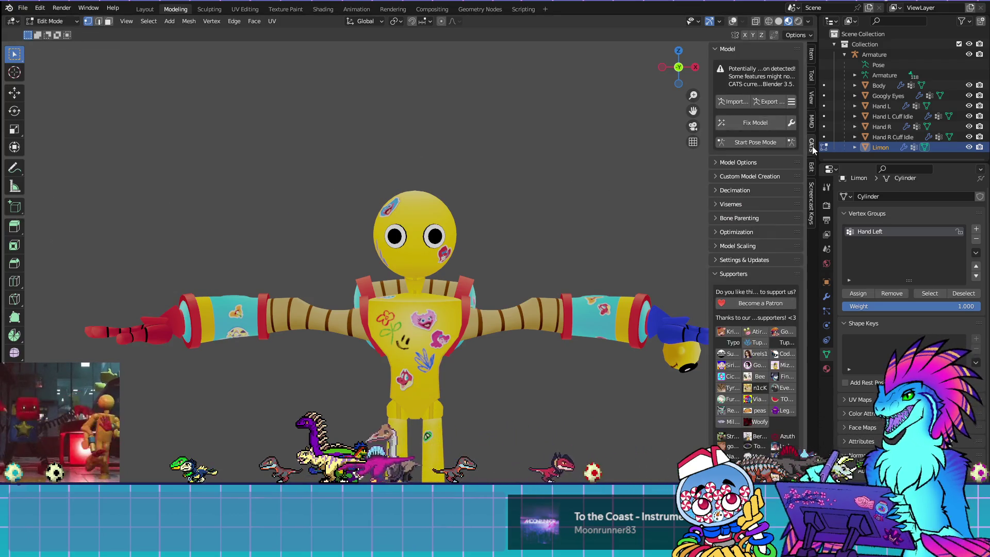
click(766, 103)
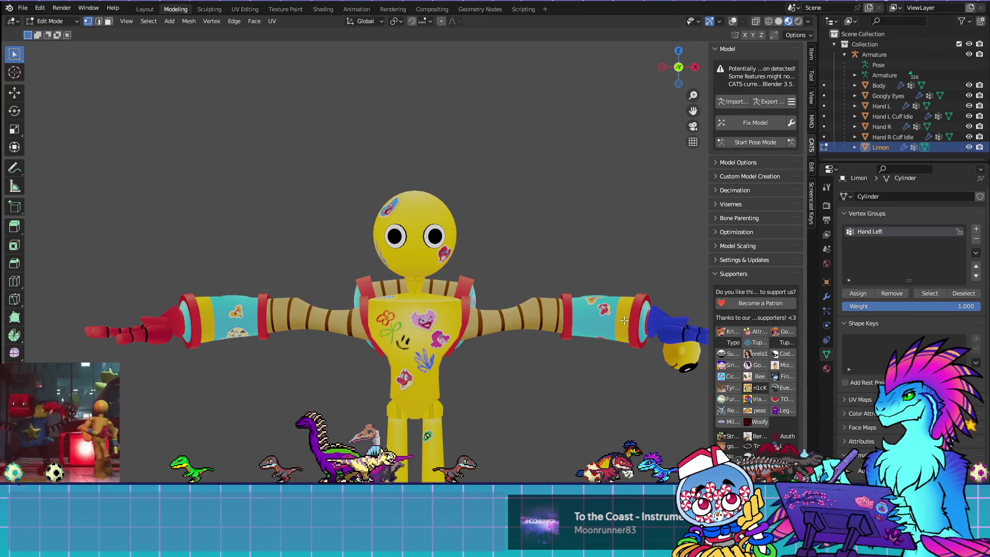
shift+middle_drag(617, 420, 593, 397)
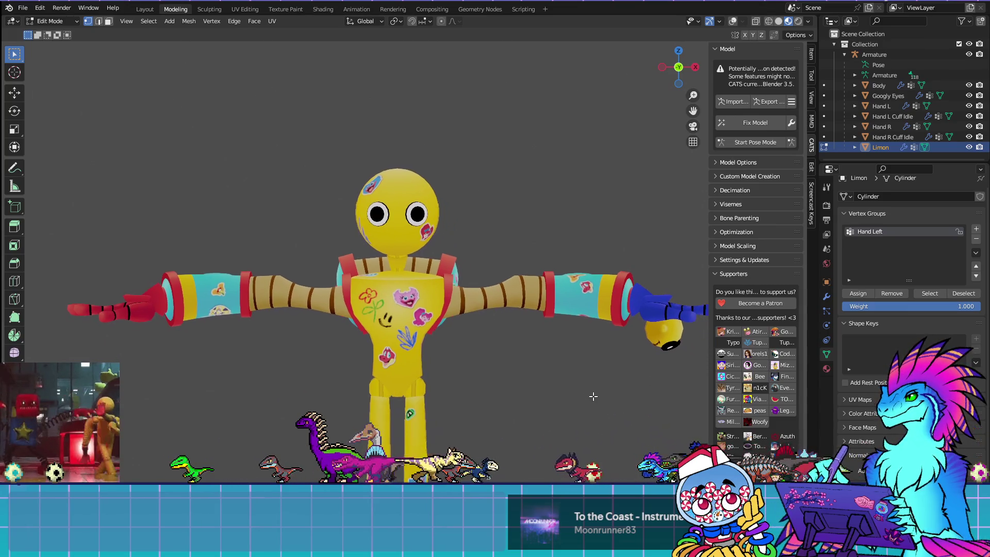
click(23, 8)
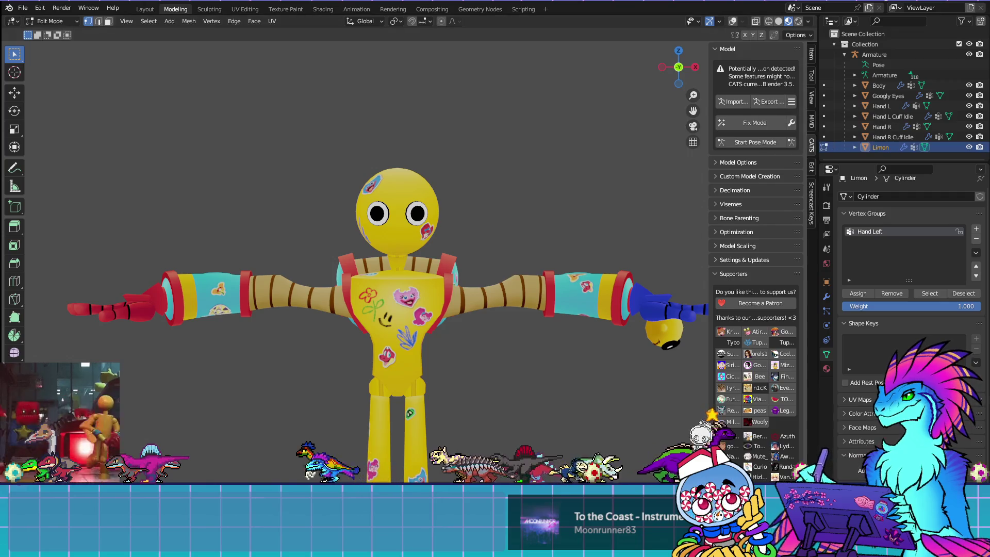
Step: In Unity, show the Player new hands model's Rig import settings, then select GestureManager
key(alt+Tab)
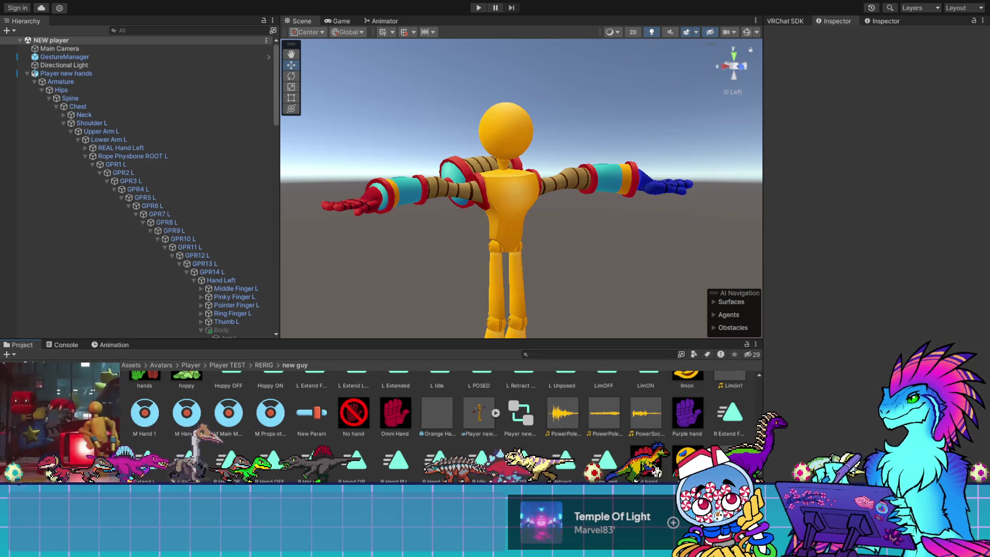
key(Up)
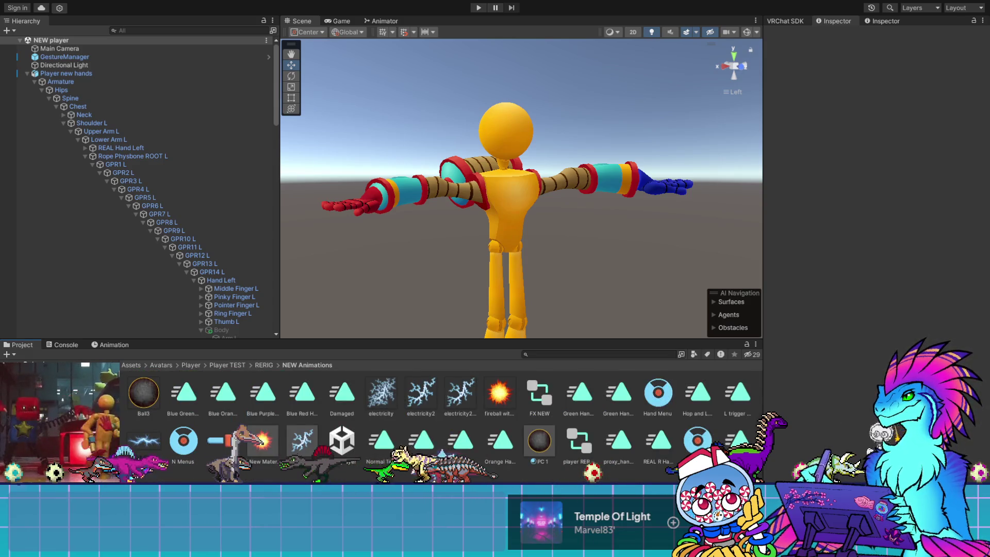
key(Down)
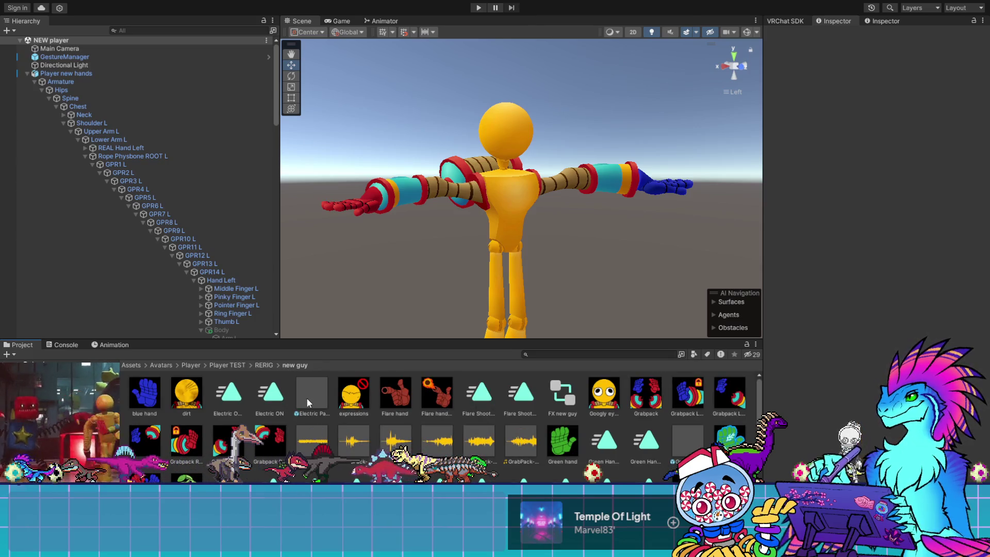
scroll(307, 402, down, 3)
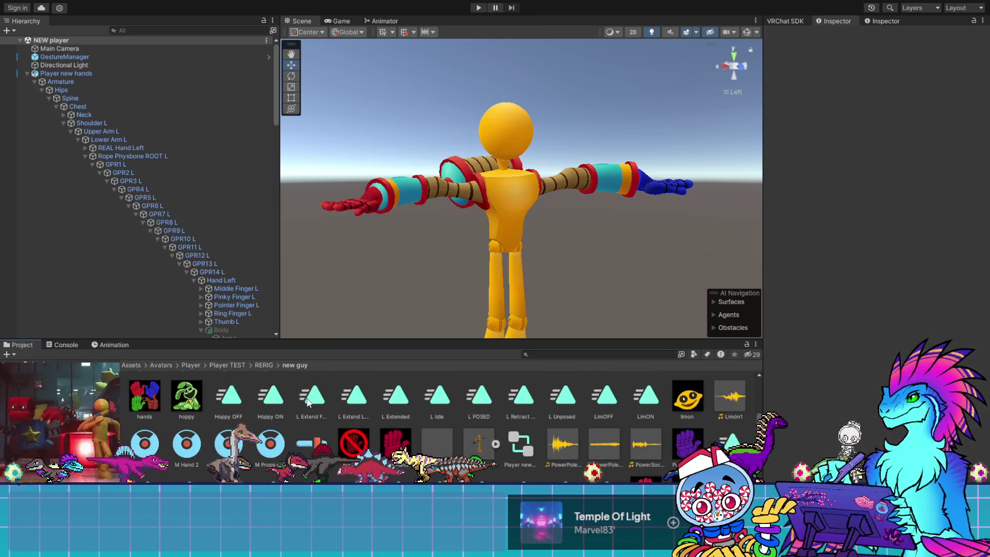
click(478, 449)
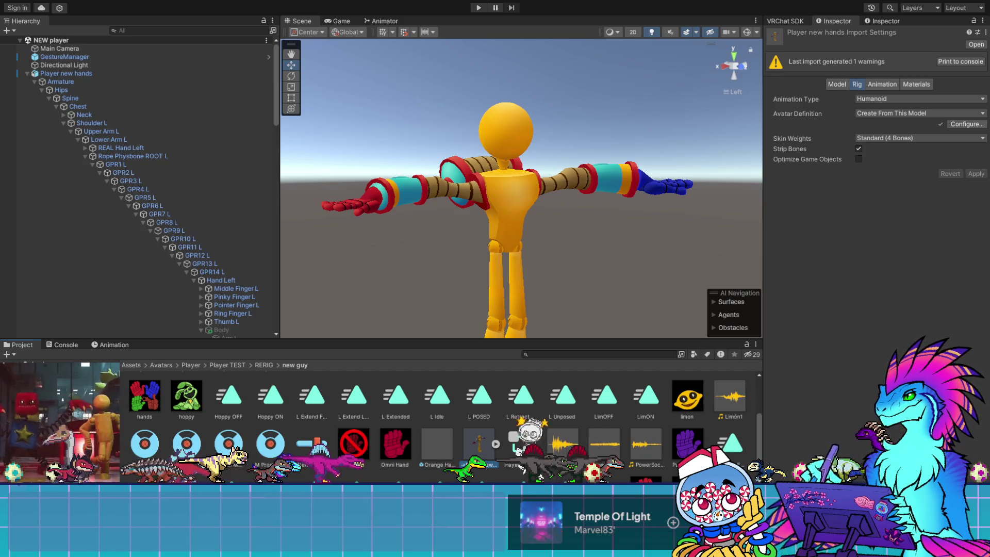
click(270, 443)
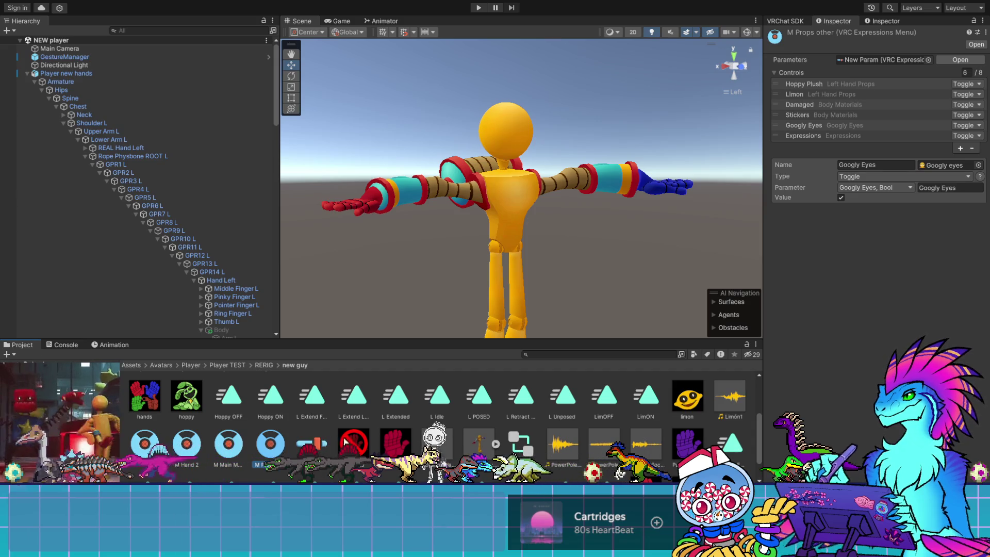
click(521, 445)
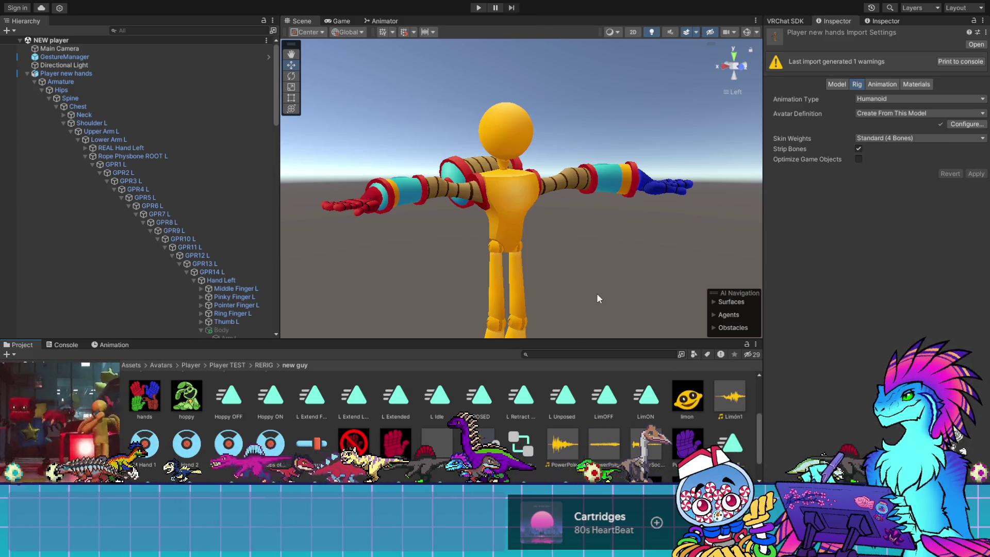
click(52, 57)
click(822, 190)
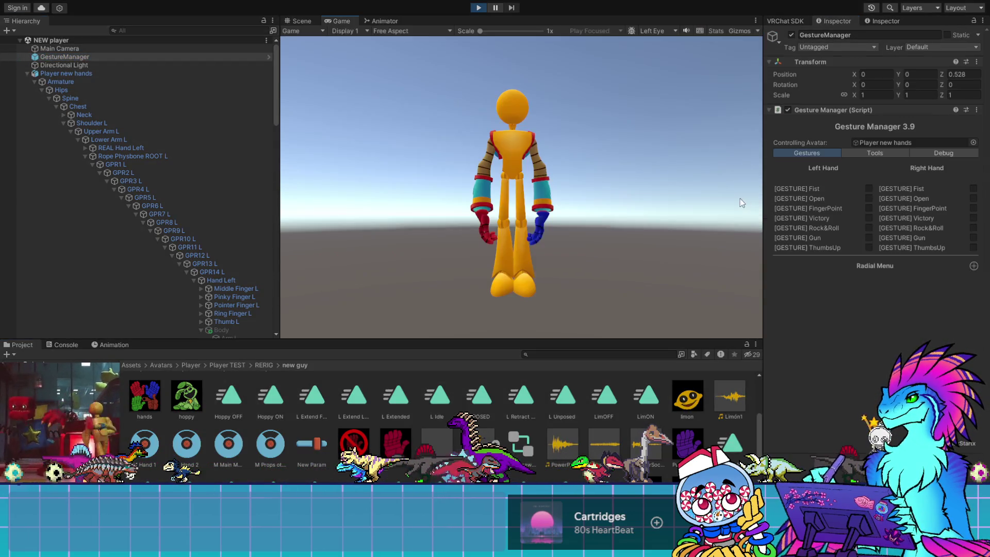
click(303, 22)
click(745, 67)
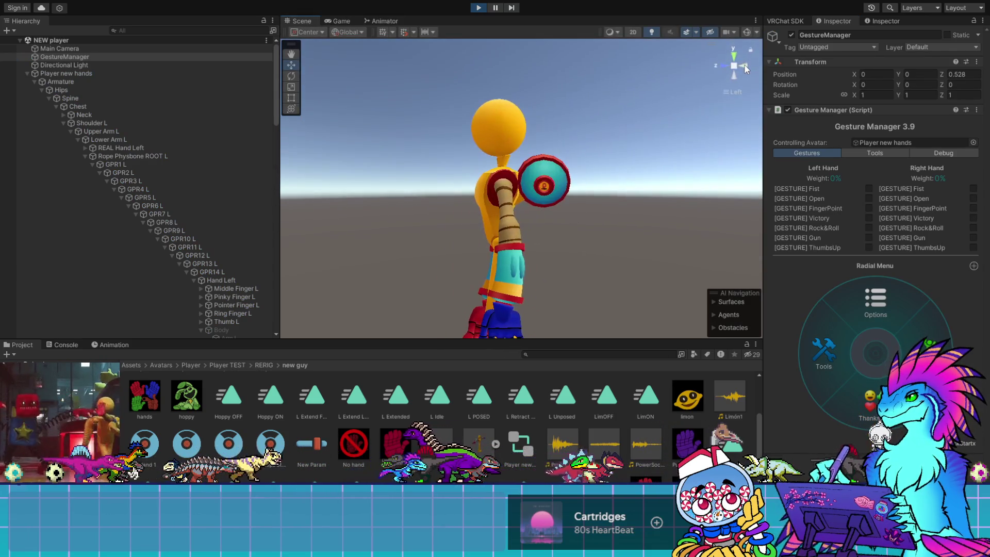
middle_drag(463, 230, 484, 243)
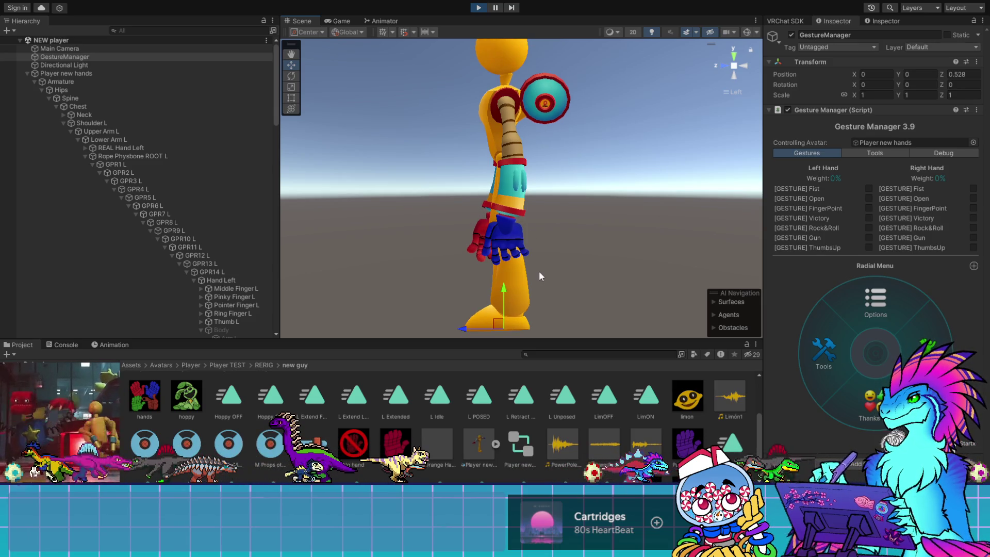
middle_drag(463, 264, 490, 252)
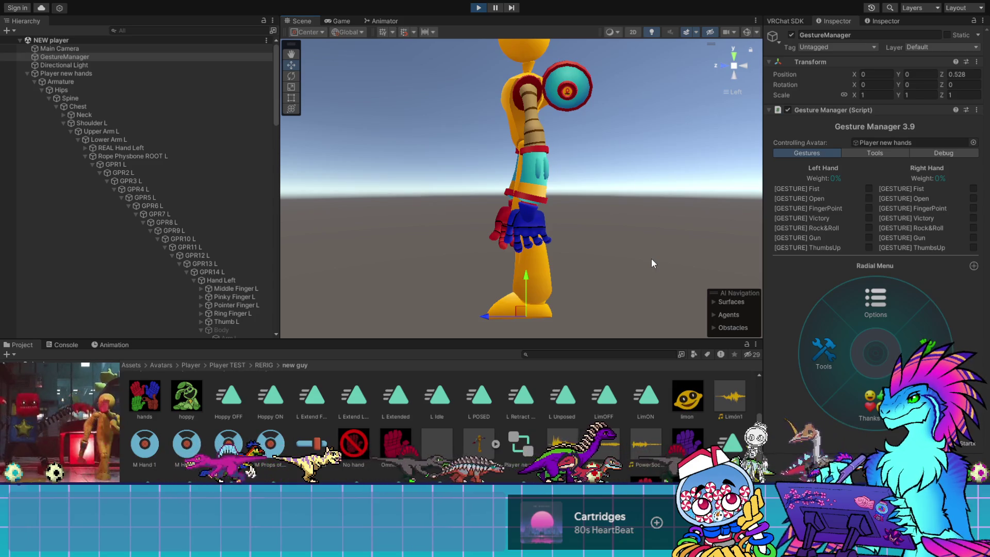
scroll(651, 258, up, 2)
middle_drag(615, 279, 615, 189)
mouse_move(614, 188)
alt+mouse_down()
mouse_move(569, 188)
mouse_move(521, 165)
mouse_move(699, 236)
mouse_move(787, 216)
mouse_move(790, 204)
mouse_move(736, 173)
mouse_move(663, 225)
mouse_move(628, 161)
mouse_move(455, 201)
mouse_move(542, 106)
alt+mouse_up()
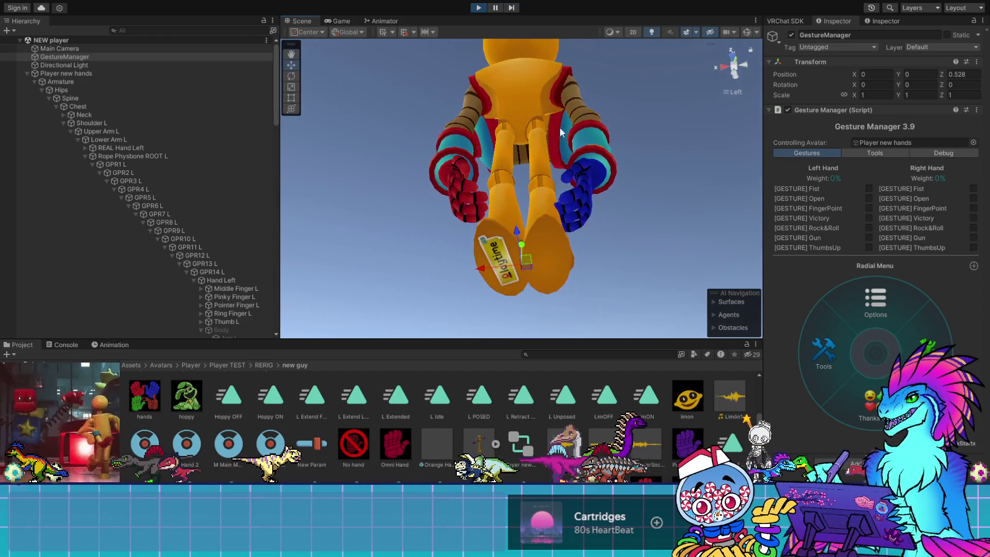
mouse_move(607, 224)
alt+mouse_down()
mouse_move(623, 168)
mouse_move(646, 186)
mouse_move(630, 175)
alt+mouse_up()
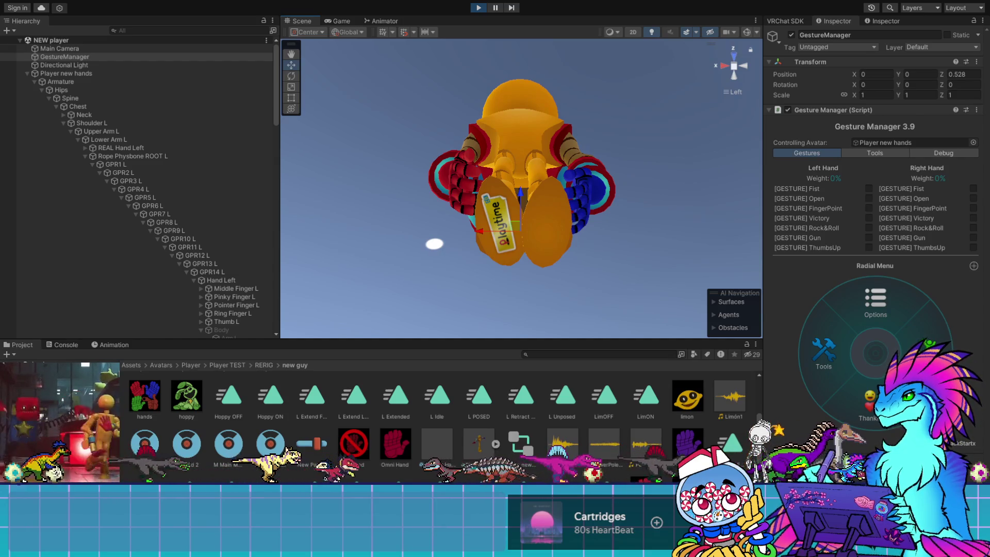
Step: Exit Play Mode and open the Player new hands avatar configuration in a front view
click(771, 328)
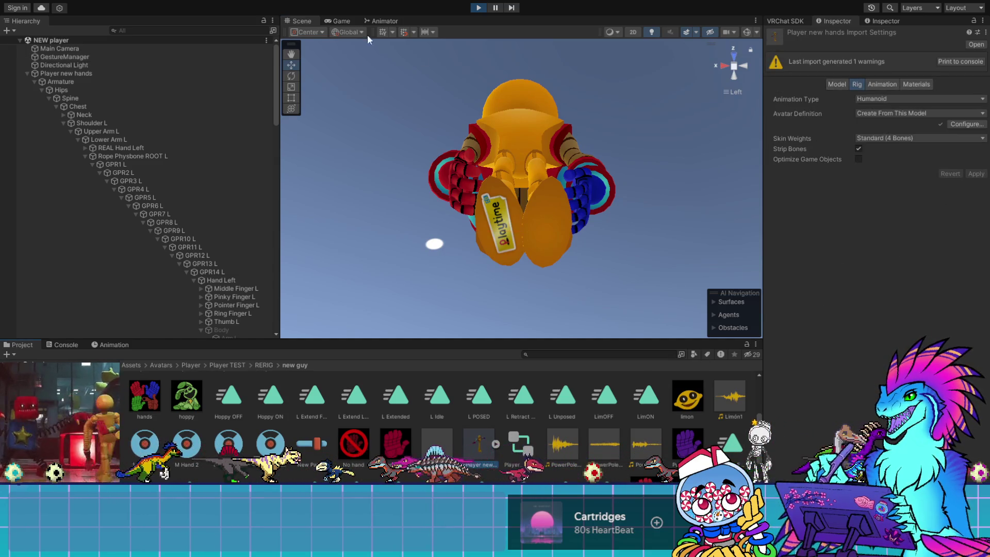
click(480, 9)
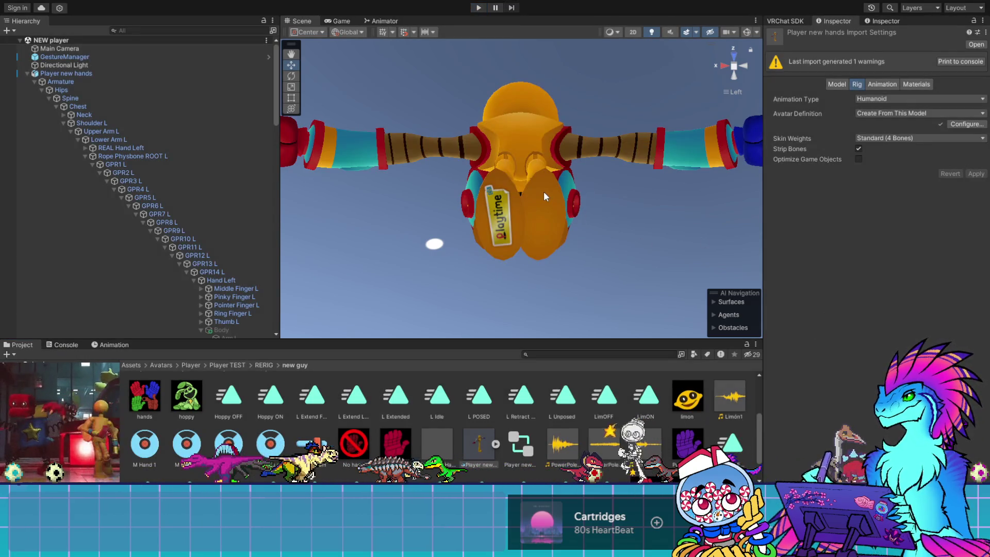
click(967, 124)
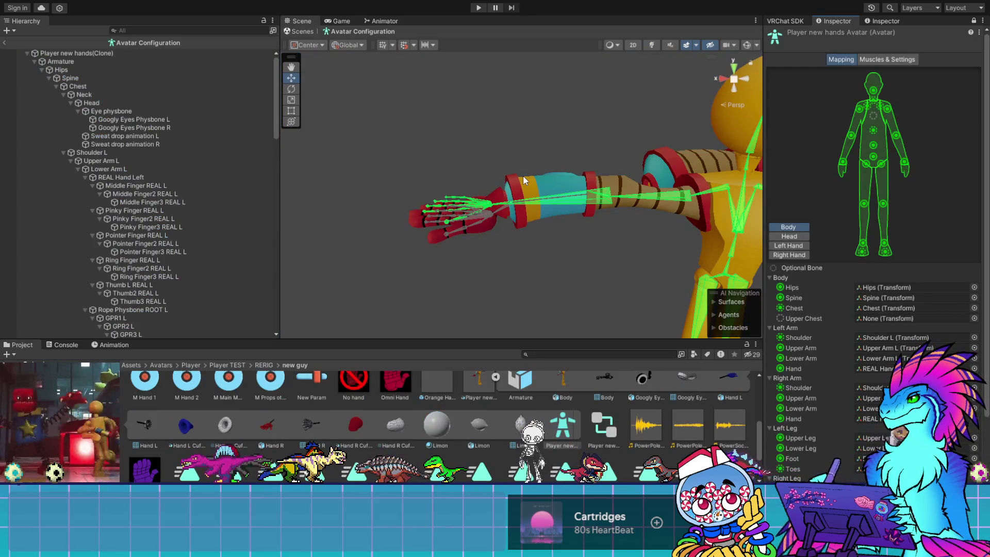
mouse_move(641, 308)
middle_down()
mouse_move(413, 276)
mouse_move(567, 294)
middle_up()
key(f)
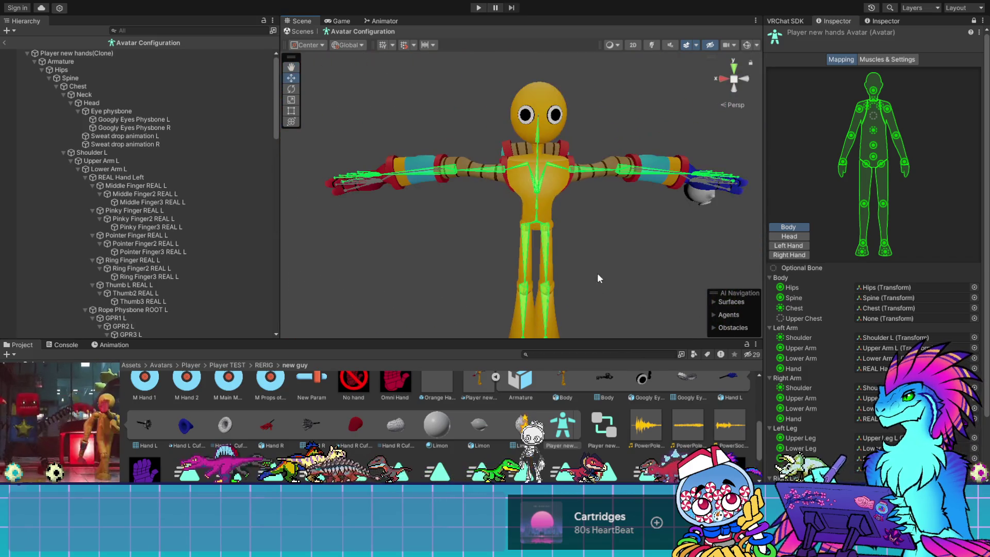
middle_drag(615, 257, 598, 249)
click(723, 76)
click(745, 75)
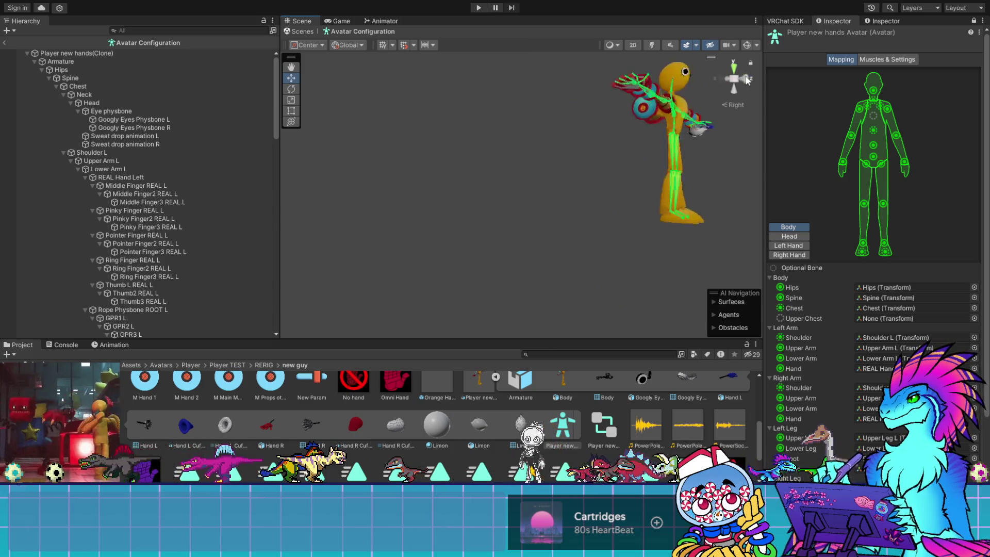
click(733, 78)
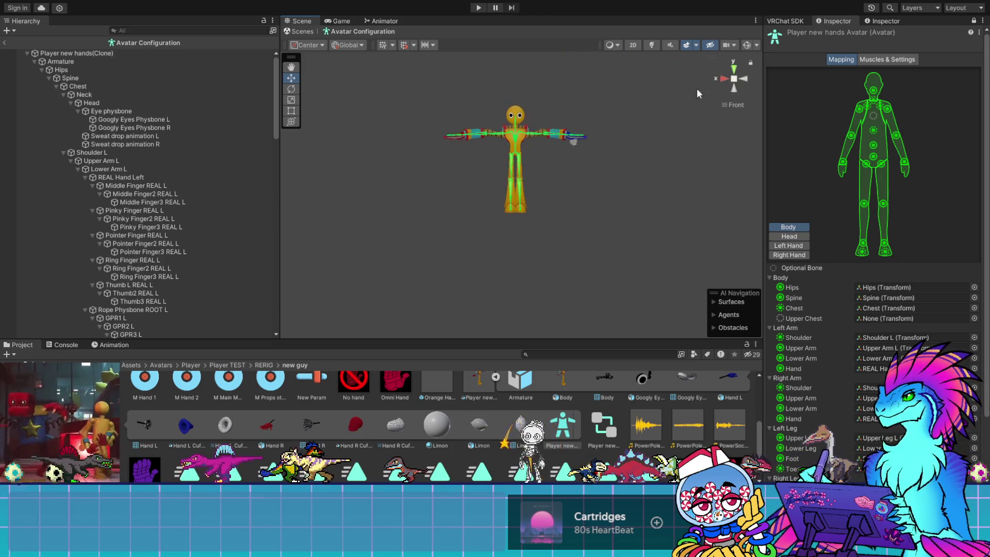
scroll(585, 114, up, 3)
scroll(605, 117, down, 2)
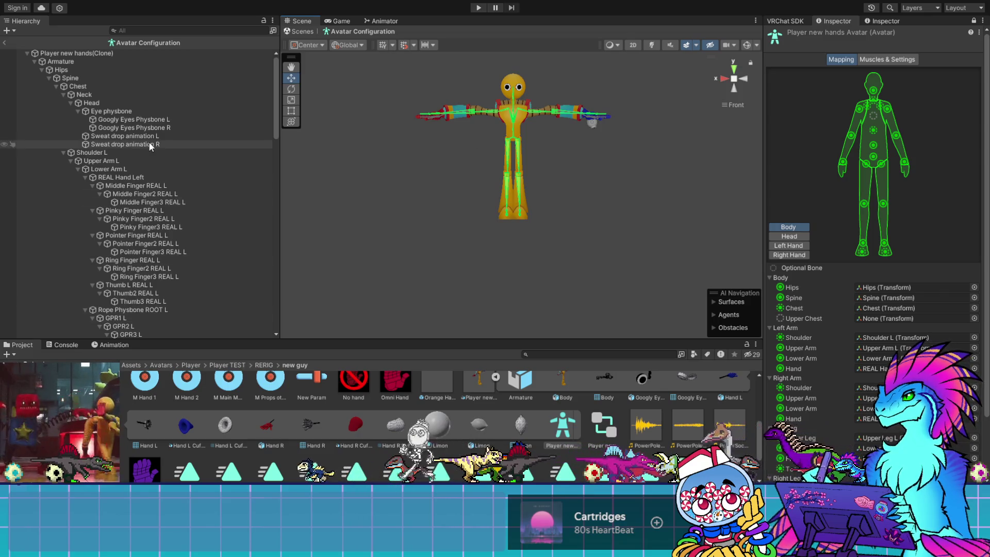
Step: Inspect the head, torso and arm bone mapping, check the T-pose via Pose, then click Done
double_click(71, 52)
scroll(608, 184, up, 10)
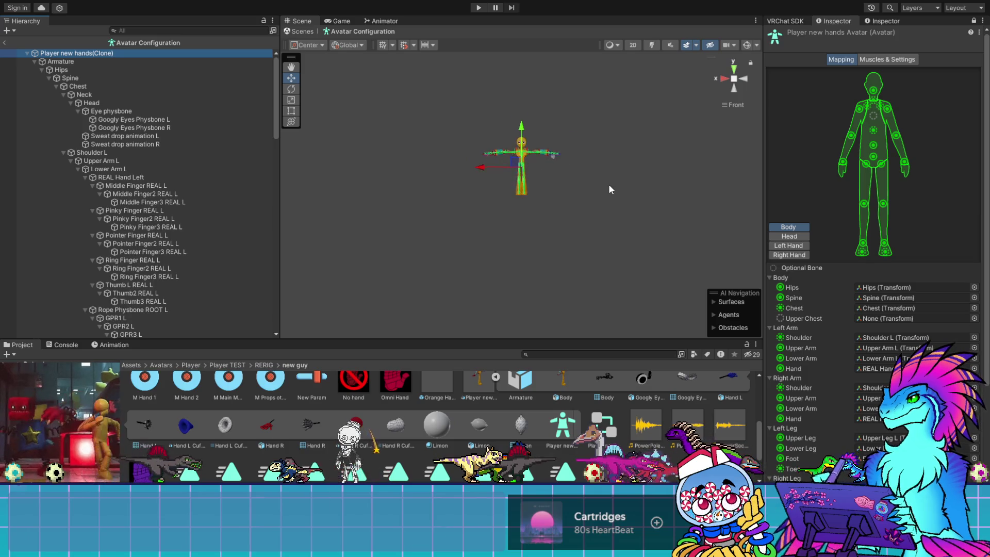
middle_drag(597, 126, 592, 309)
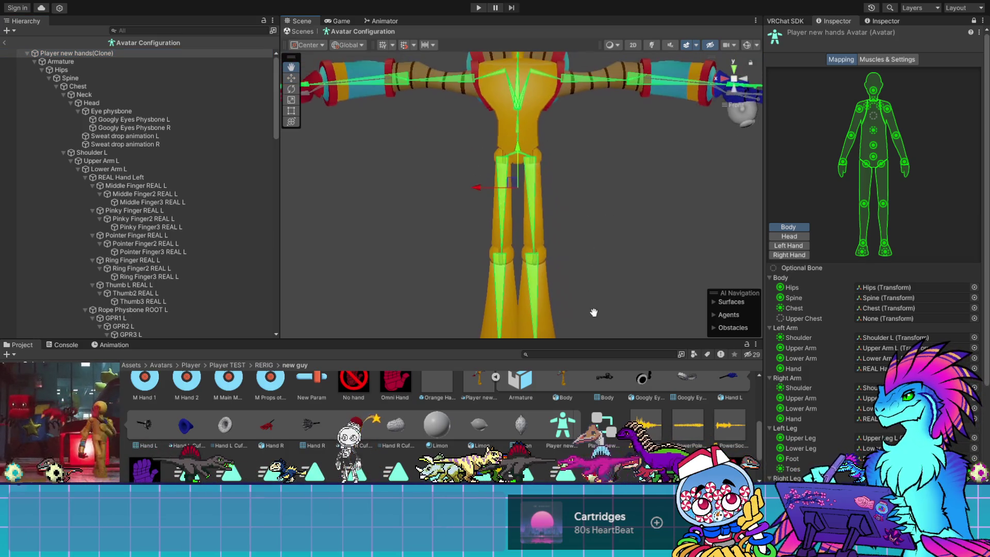
middle_drag(572, 131, 565, 194)
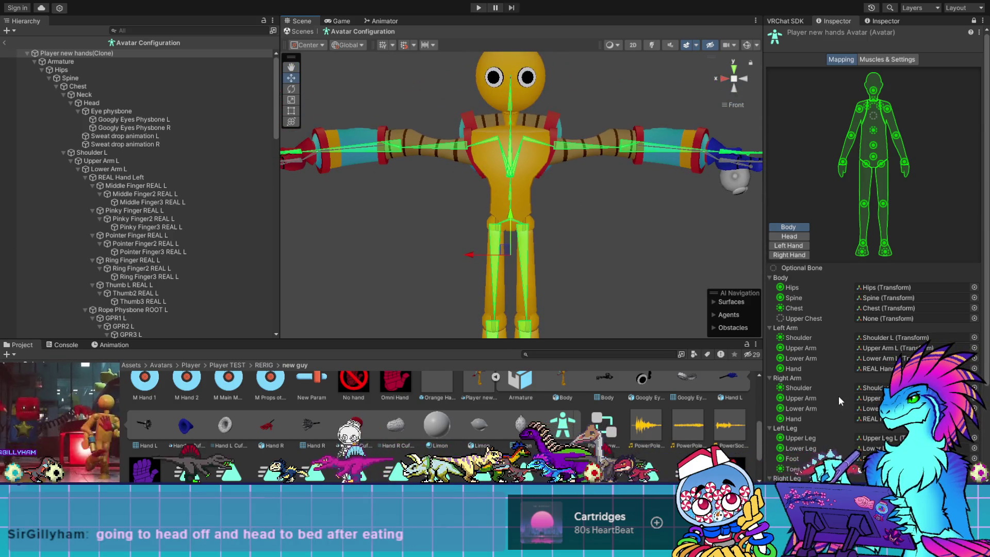
scroll(838, 400, down, 4)
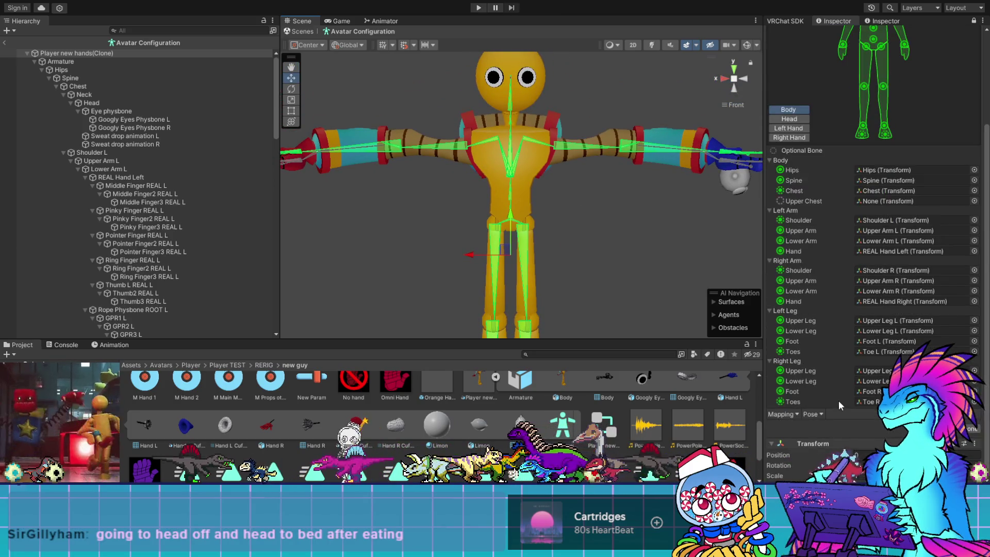
click(812, 414)
click(824, 444)
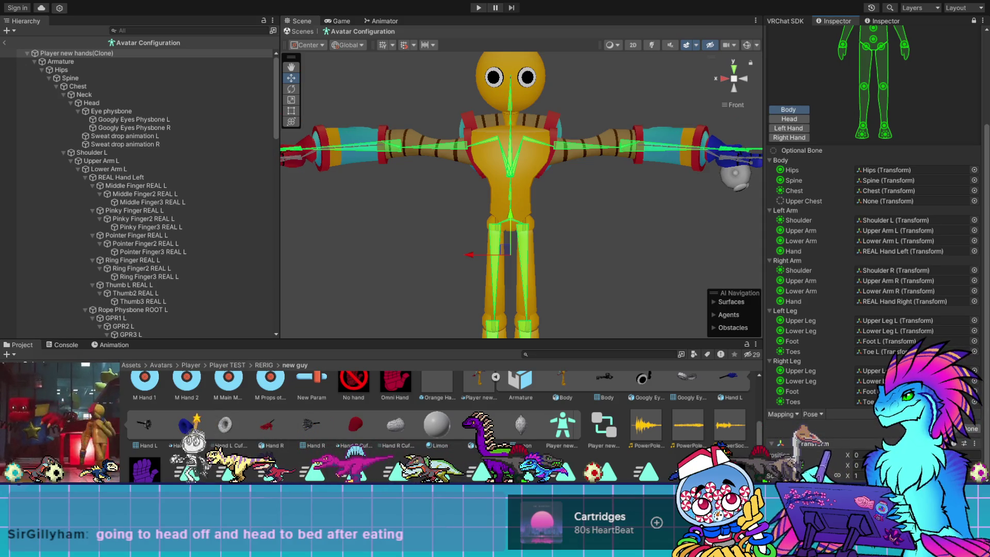
click(975, 432)
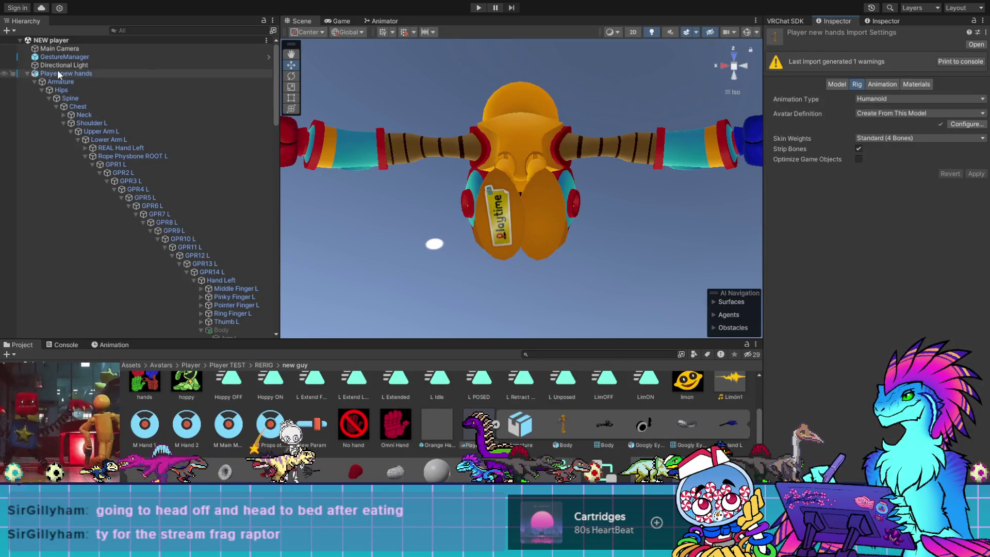
click(58, 57)
click(834, 192)
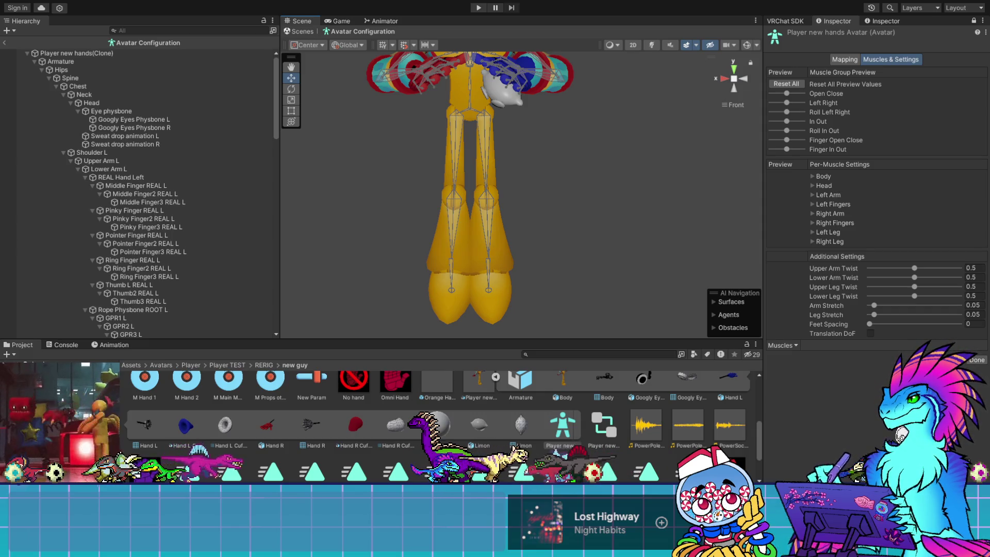
mouse_move(514, 88)
middle_down()
mouse_move(517, 354)
mouse_move(519, 277)
middle_up()
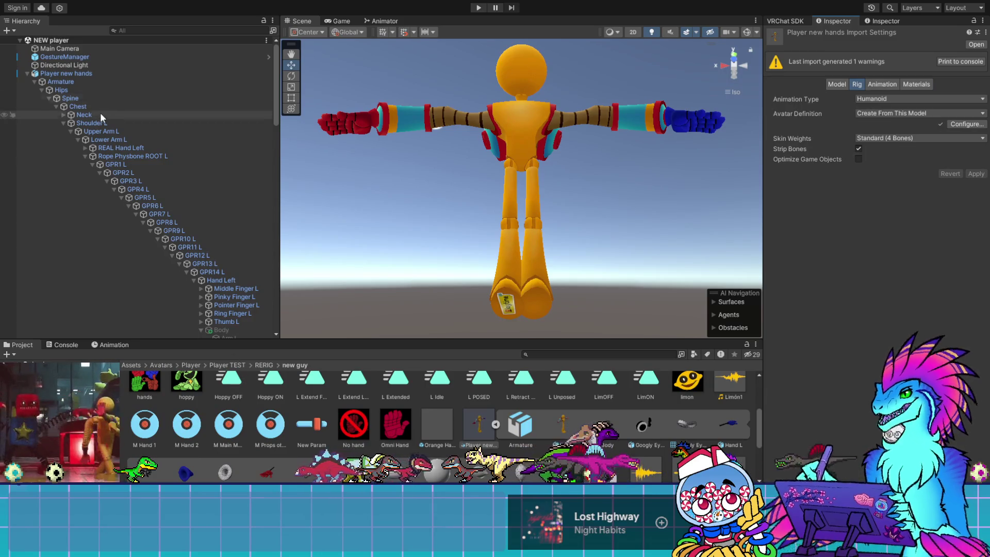
Step: Find the StandingEmoteTestingTemplate controller under Gesture Manager's Resources > Vrc2 folder
click(80, 54)
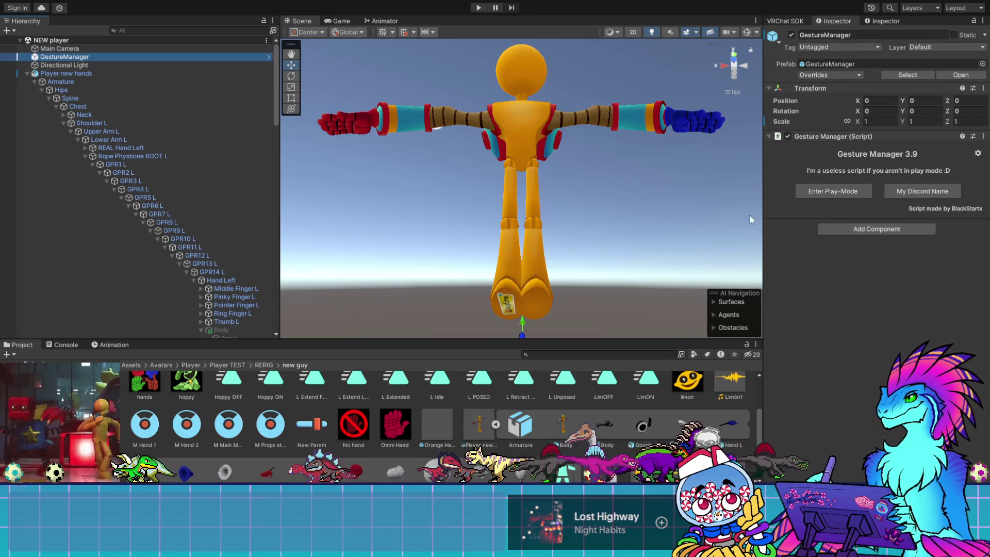
click(830, 62)
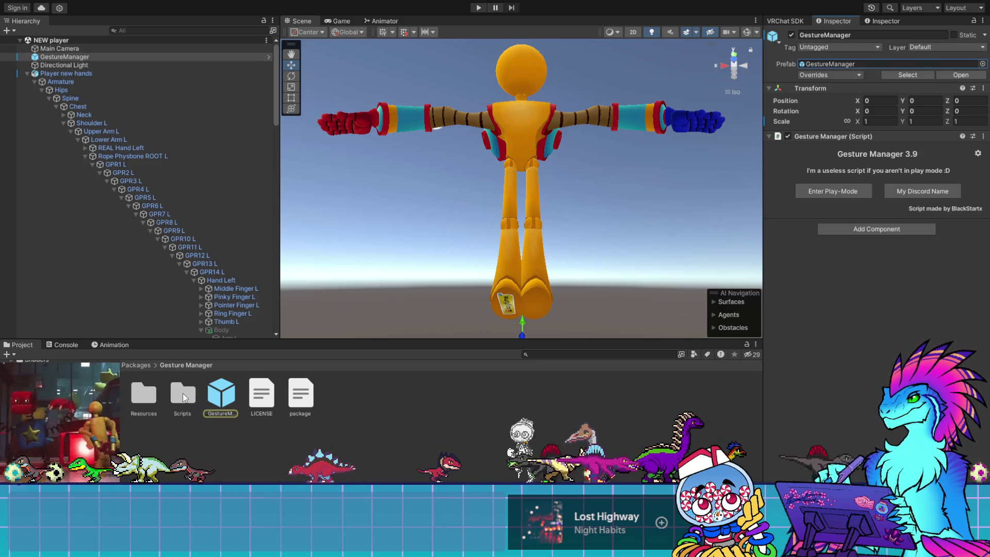
double_click(182, 403)
click(185, 364)
double_click(175, 398)
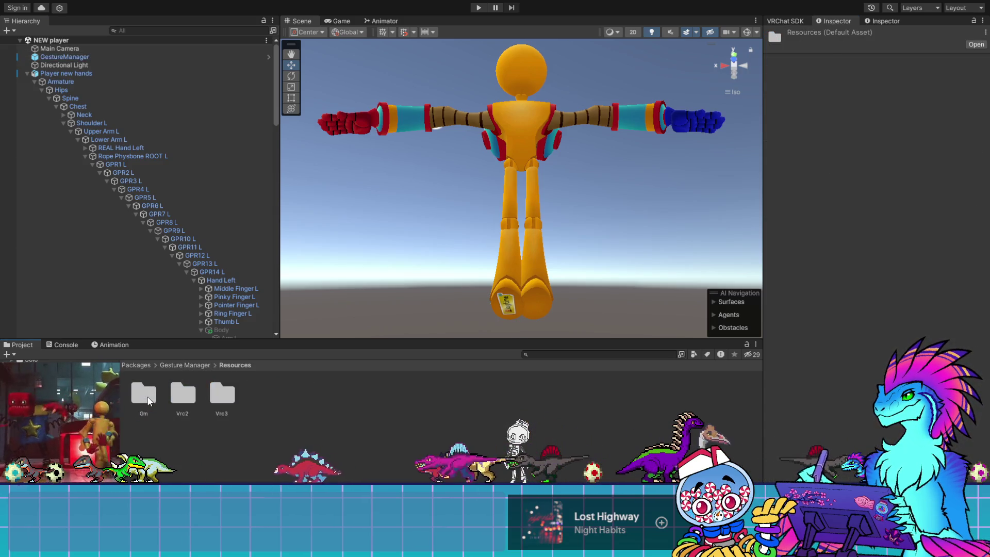
double_click(183, 396)
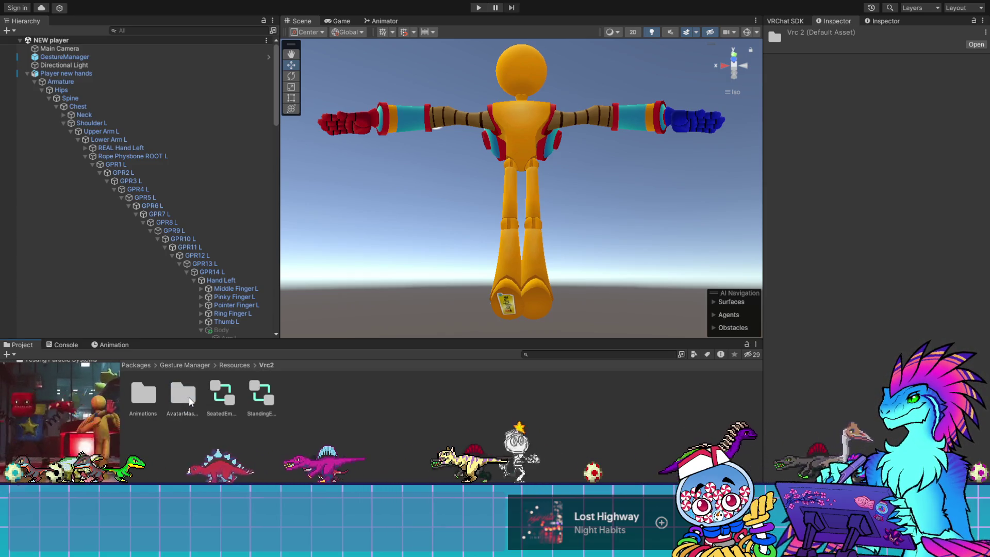
click(257, 398)
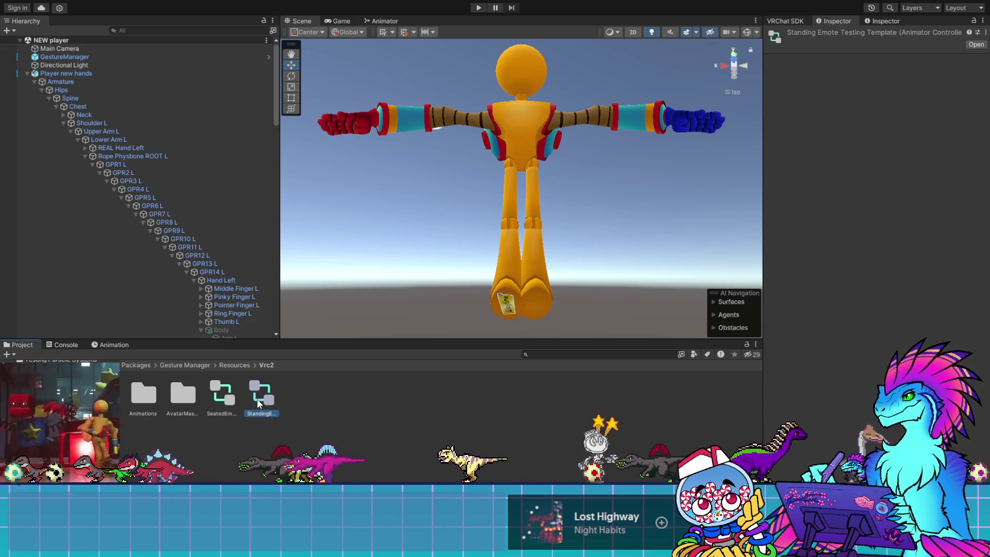
Step: Inspect the Idle Layer's StandIdle and Emotes states and the CustomAnimation state in the Animator
click(376, 22)
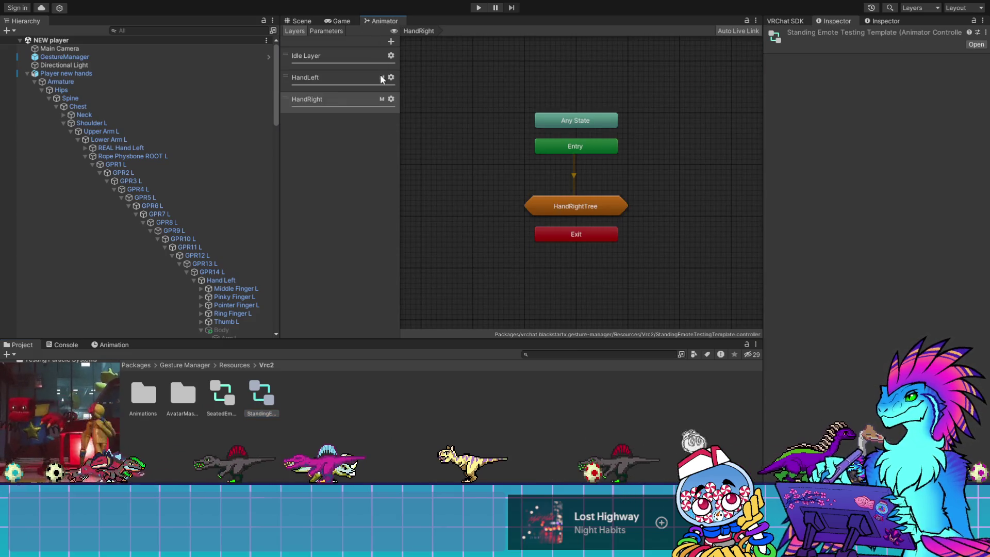
click(341, 54)
click(576, 172)
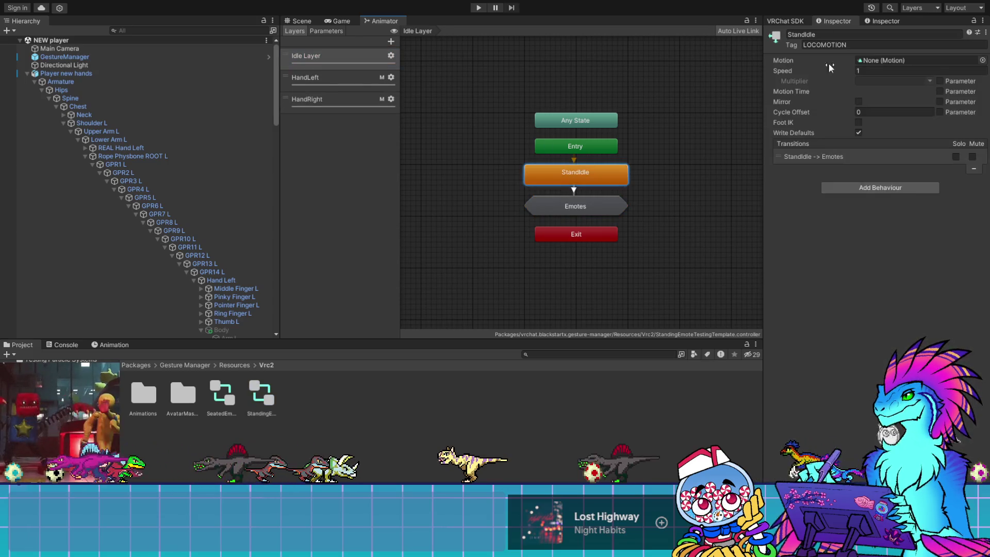
click(576, 207)
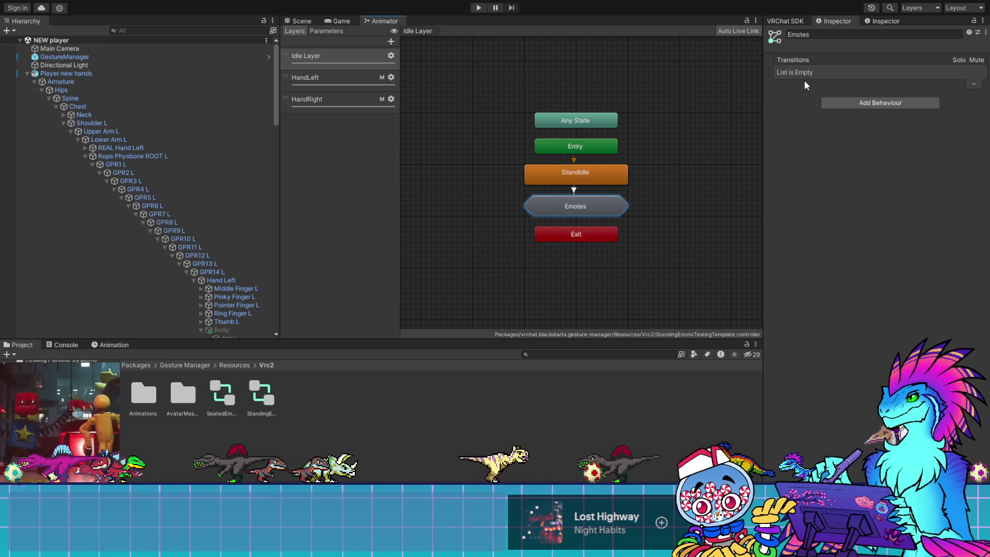
double_click(580, 207)
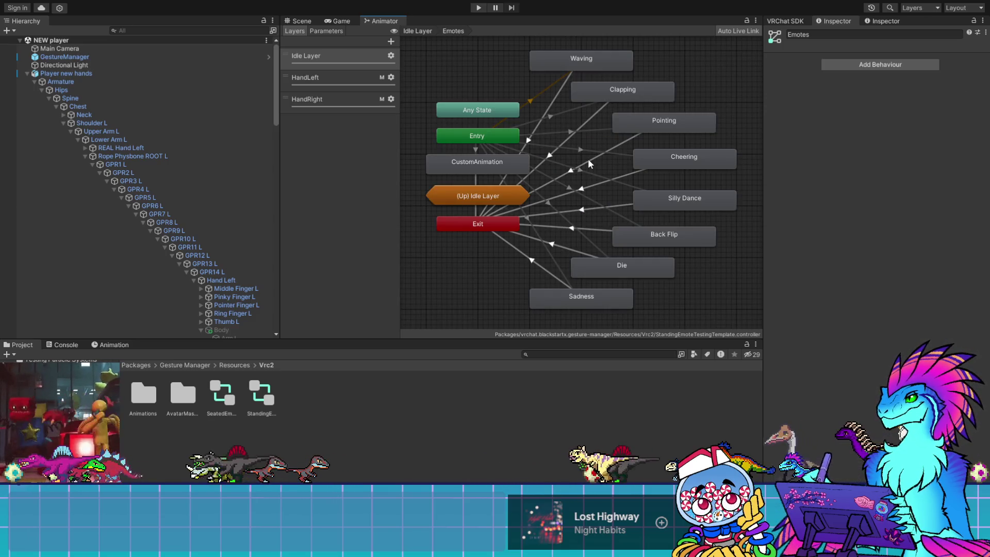
click(475, 198)
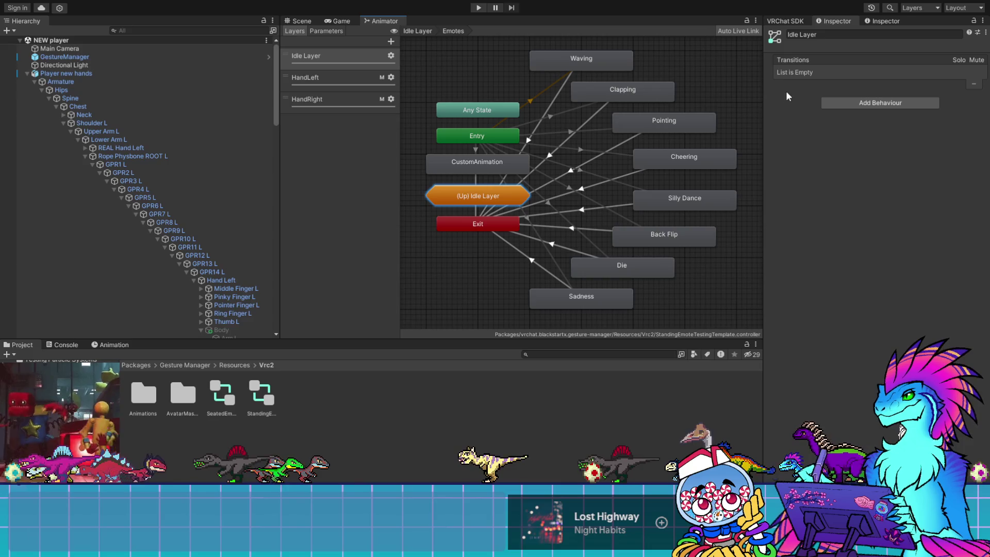
click(487, 165)
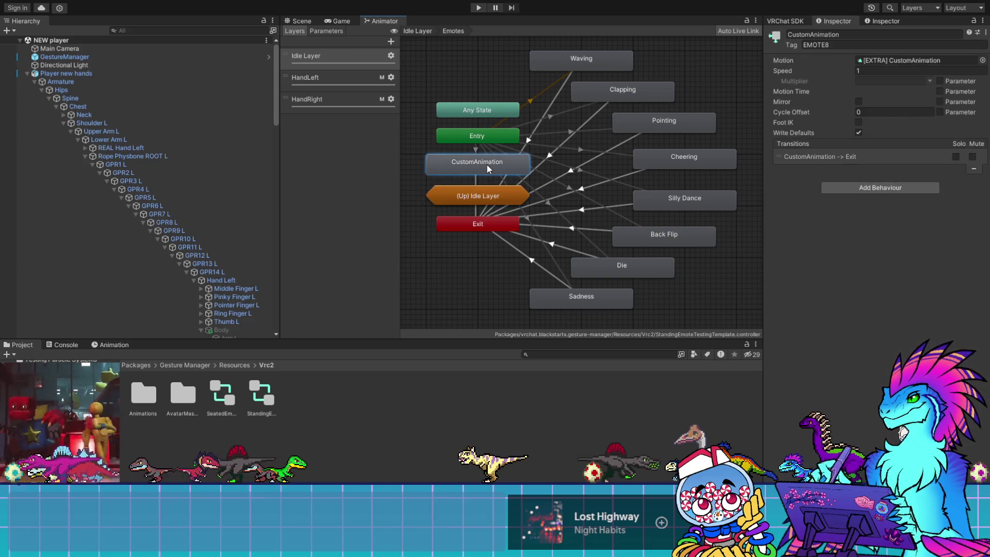
Step: Check the [EXTRA] Empty and Custom Animation clips, then open the Gm Animations folder
click(907, 61)
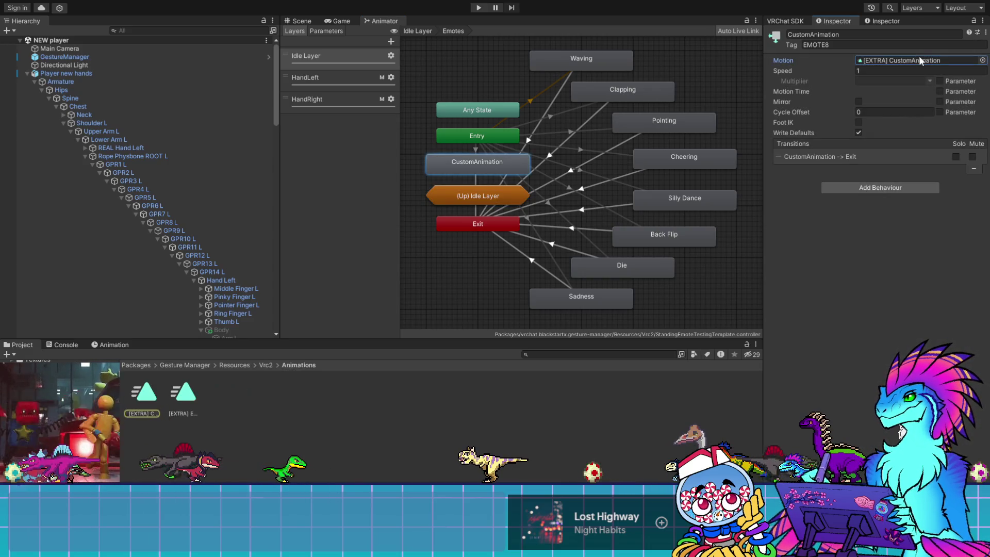
click(184, 398)
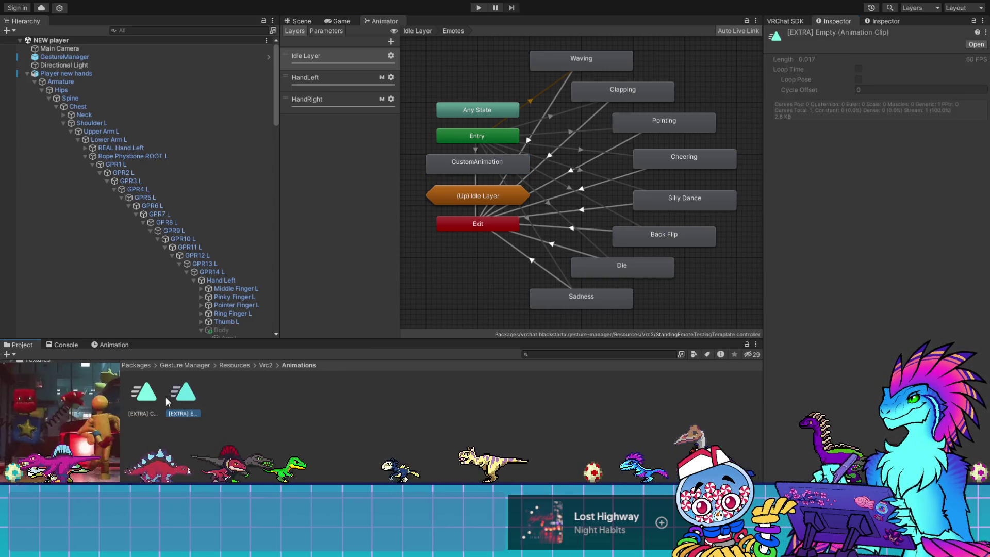
click(147, 400)
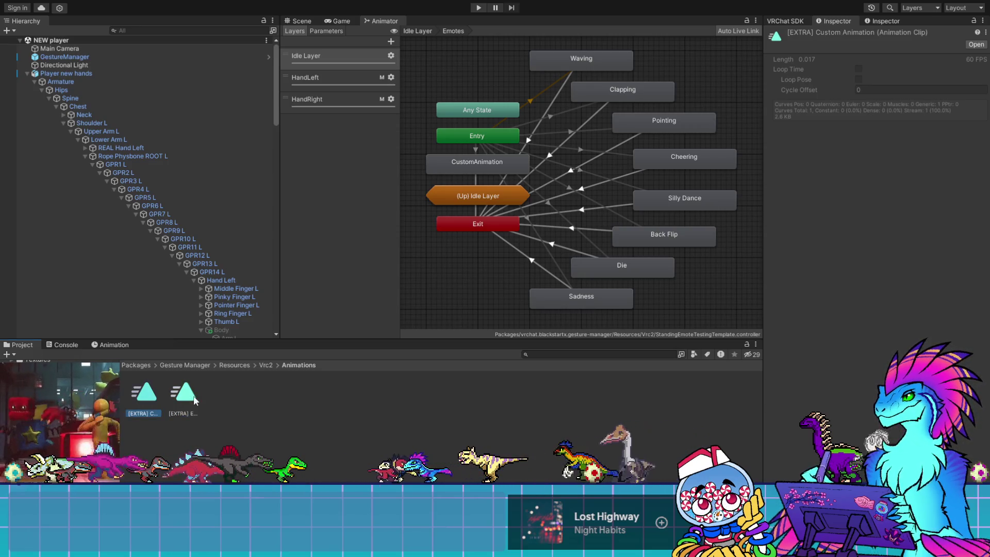
click(266, 364)
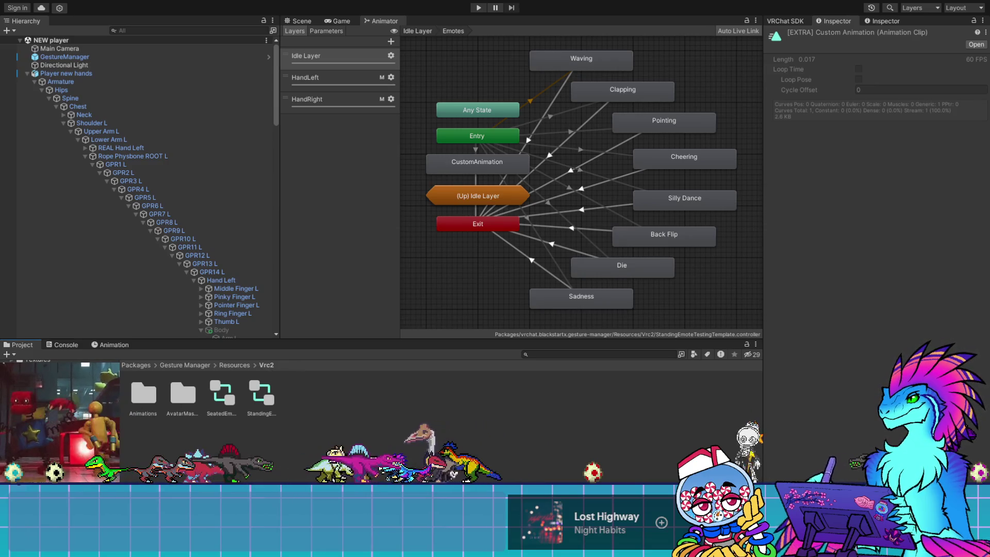
click(234, 364)
double_click(143, 397)
double_click(141, 406)
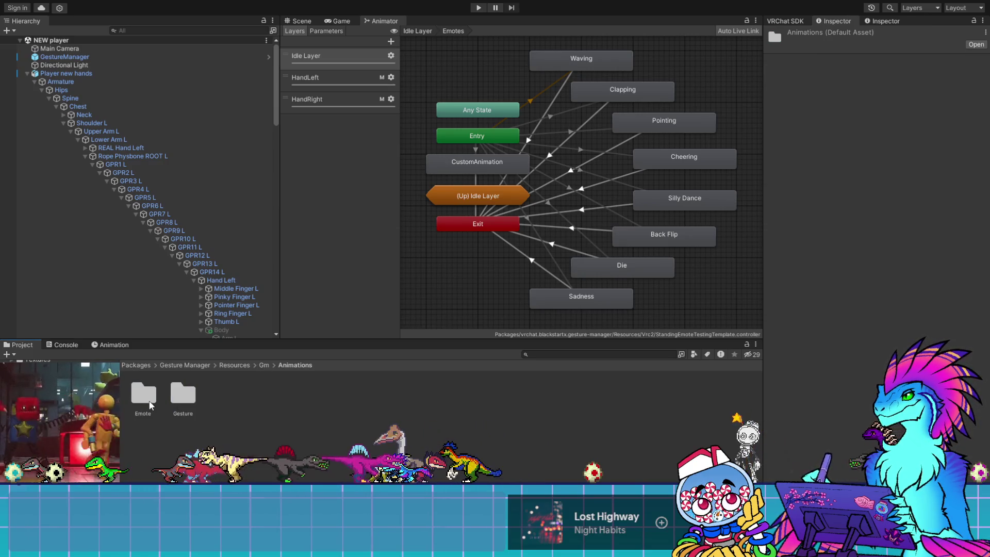
Step: Inspect the Fist and Idle gesture clips and the Sad and Disbelief emote clips
double_click(183, 395)
click(183, 393)
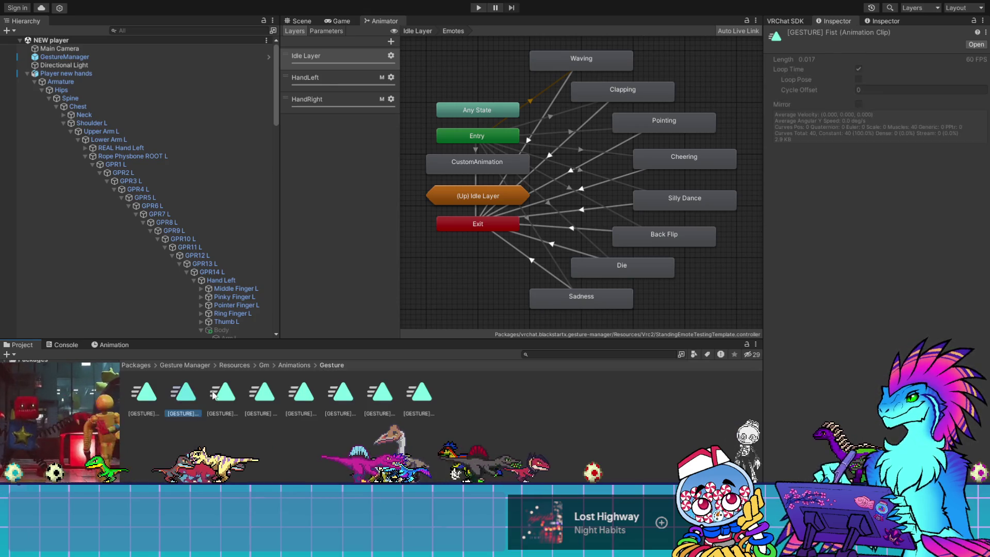
click(222, 394)
click(262, 394)
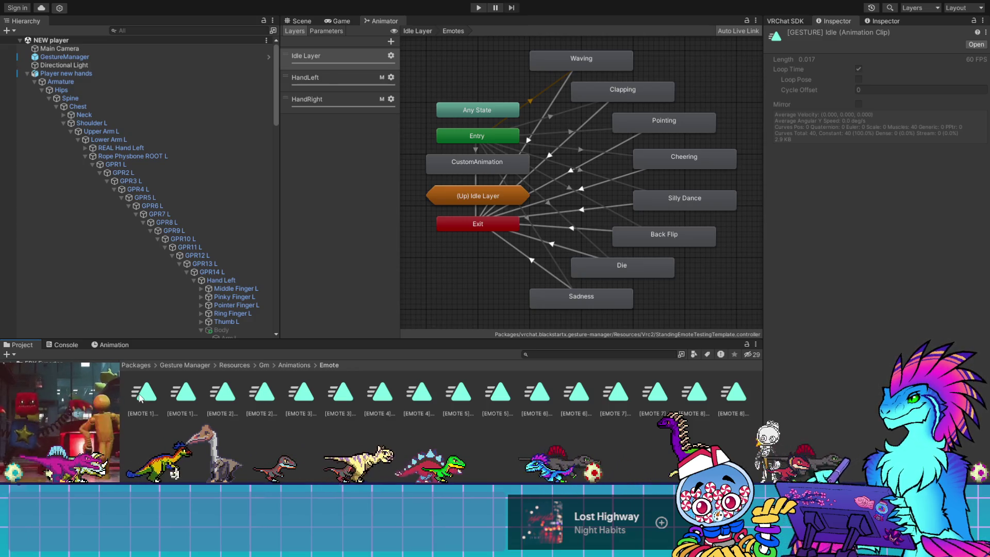
click(143, 394)
click(341, 393)
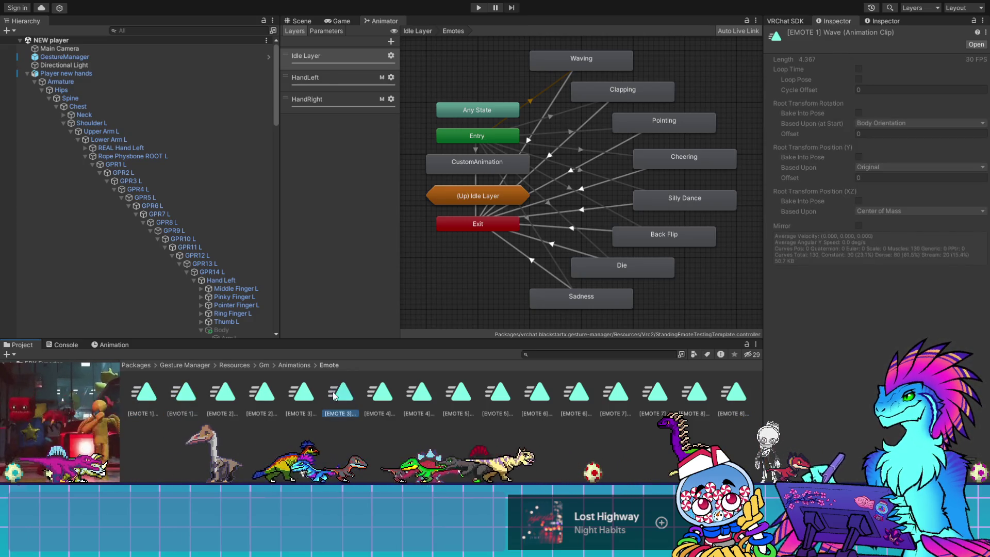
click(695, 393)
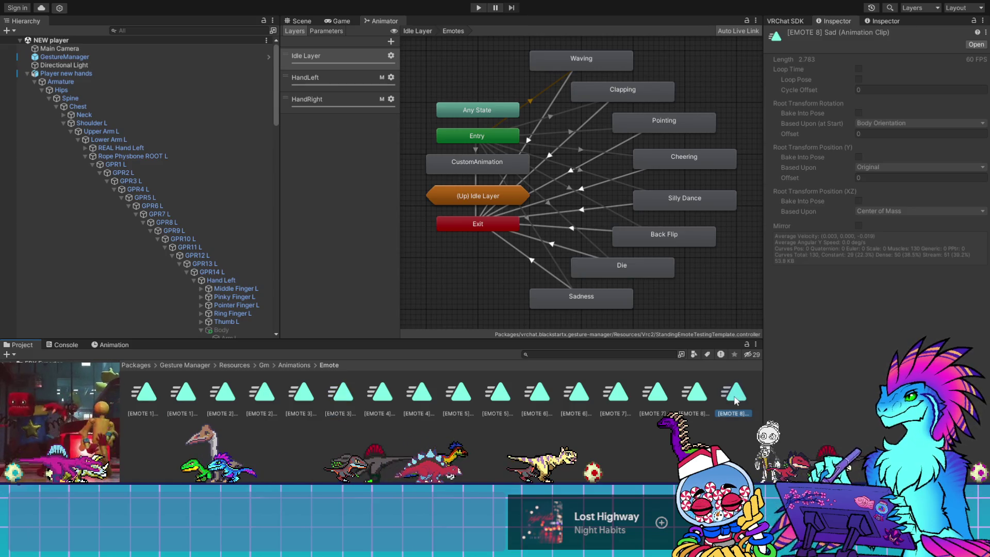
click(655, 393)
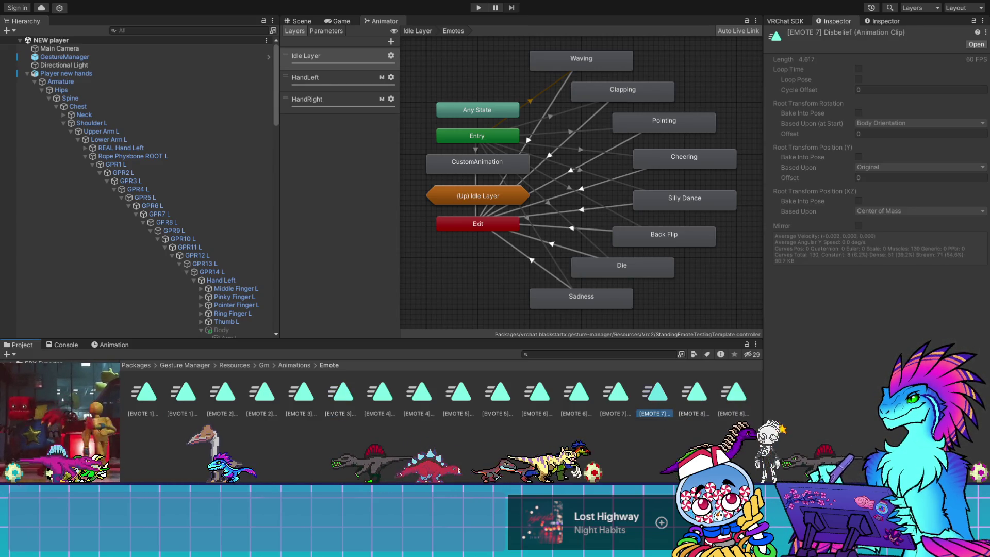
Step: Inspect the Right avatar mask in the Vrc2 AvatarMasks folder
click(93, 407)
click(93, 415)
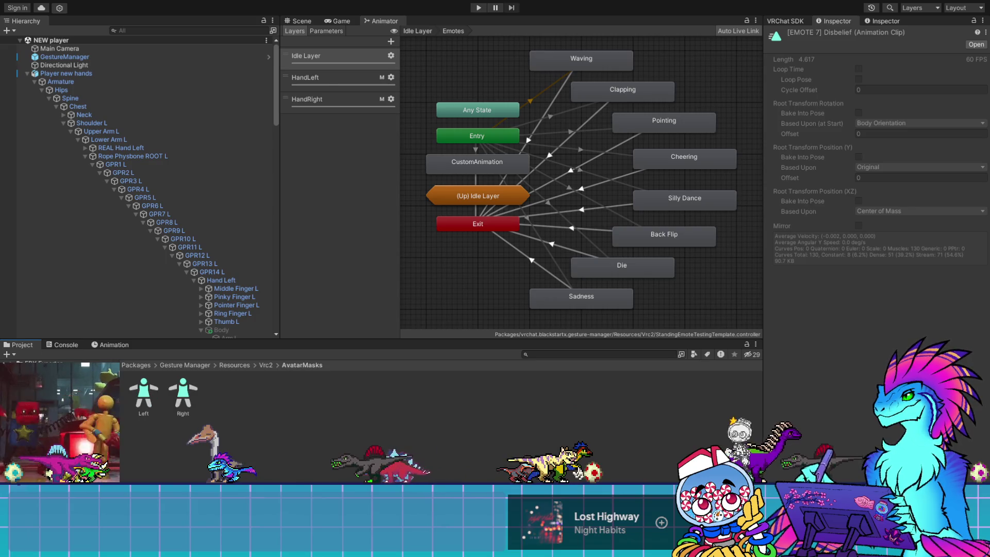
click(187, 402)
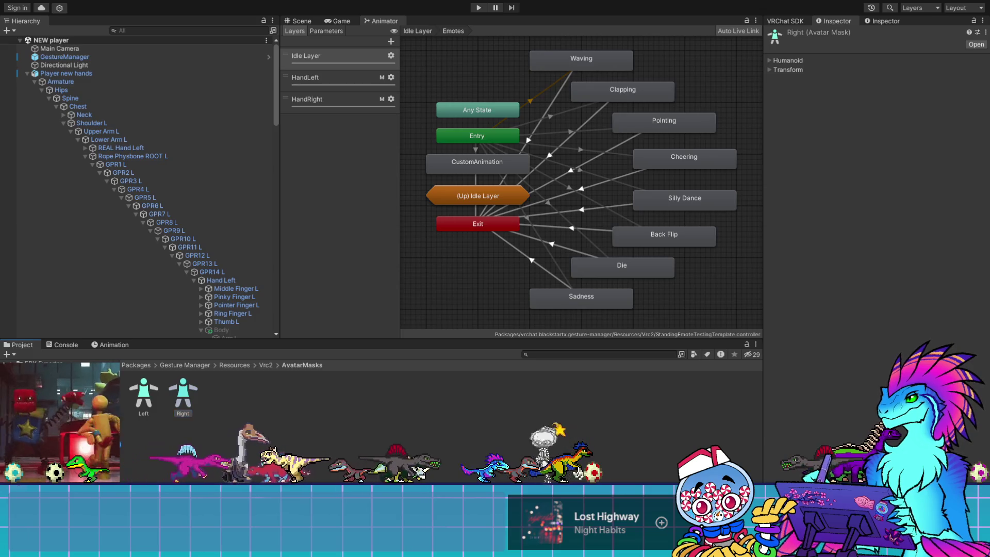
click(98, 424)
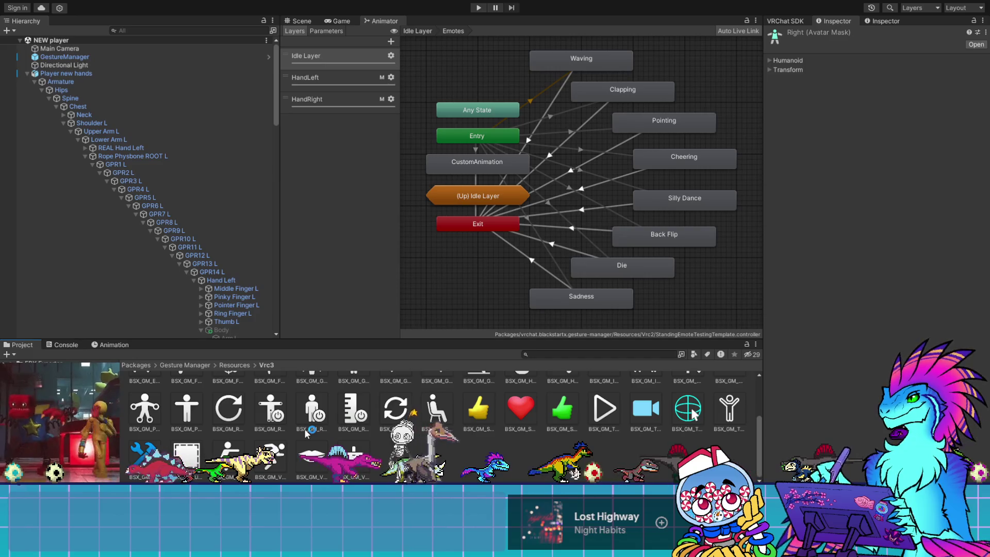
Step: Follow the GmgAdditive Upright Idle state to its proxy_idle clip and return to the Scene view
double_click(140, 394)
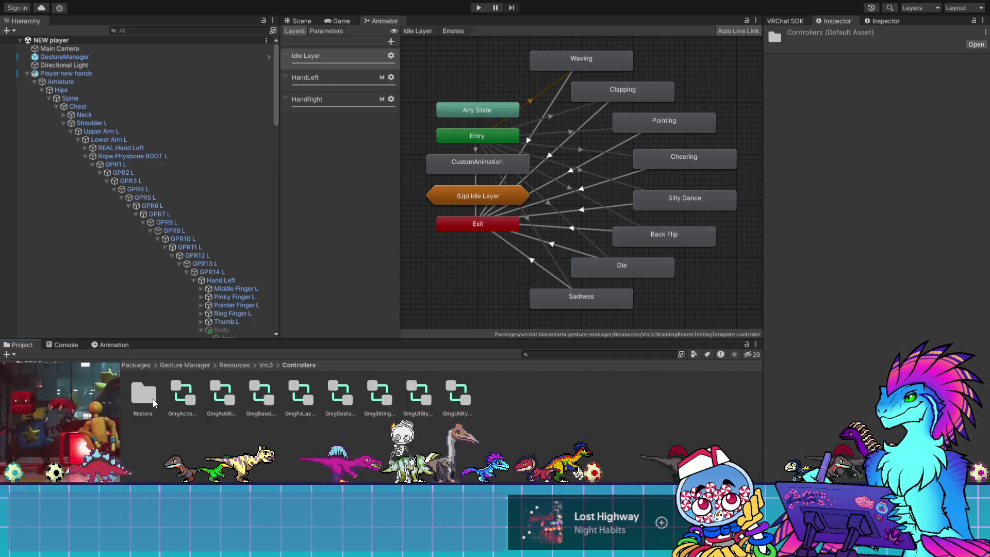
click(173, 398)
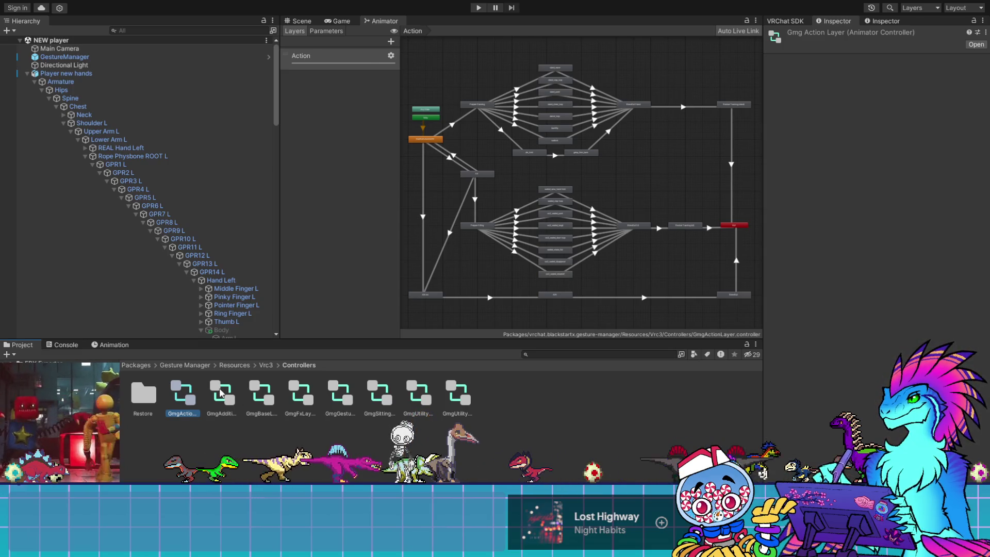
click(221, 393)
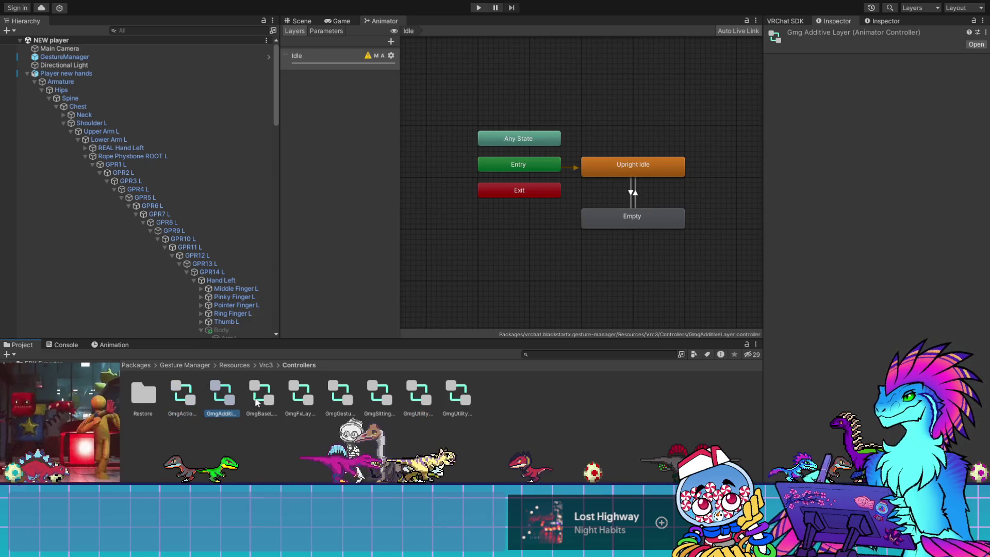
click(629, 166)
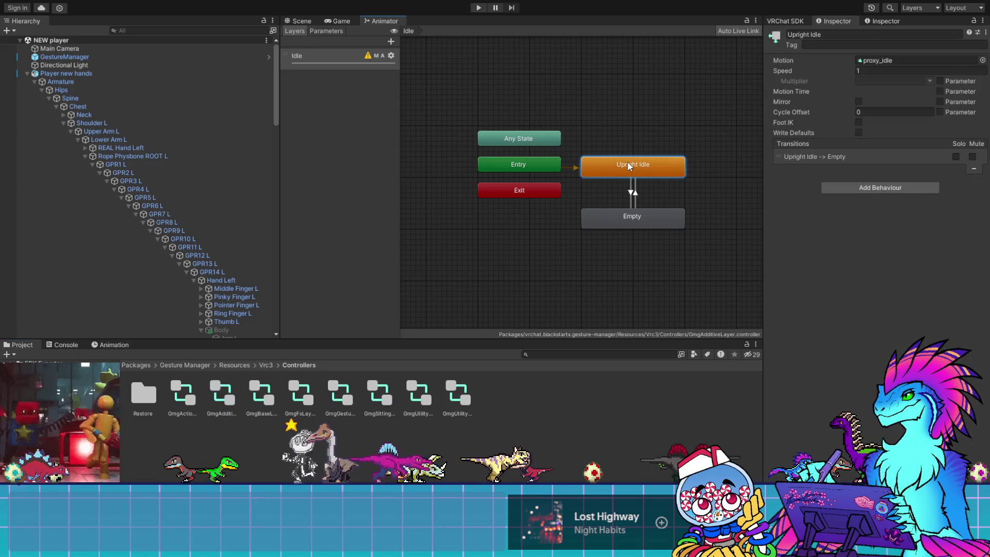
click(866, 60)
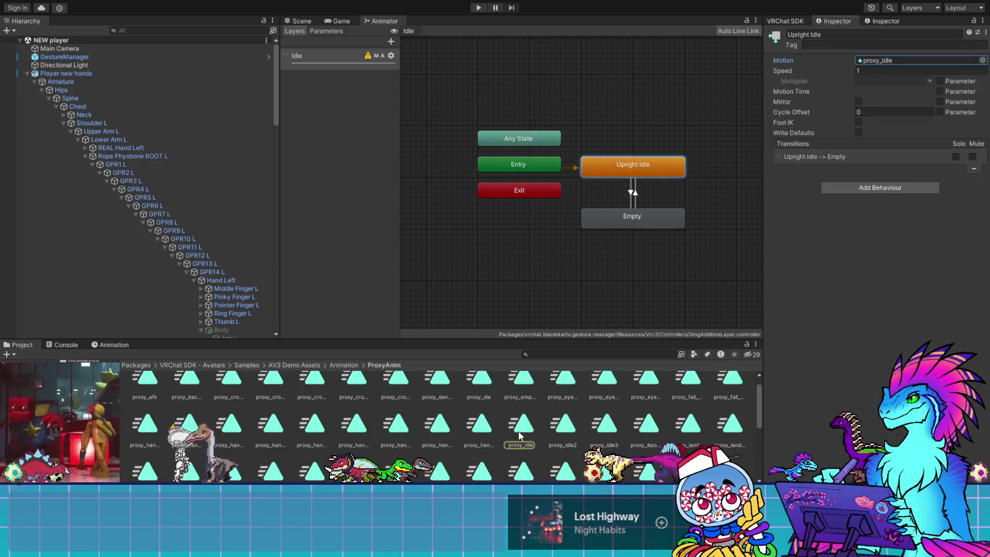
double_click(872, 61)
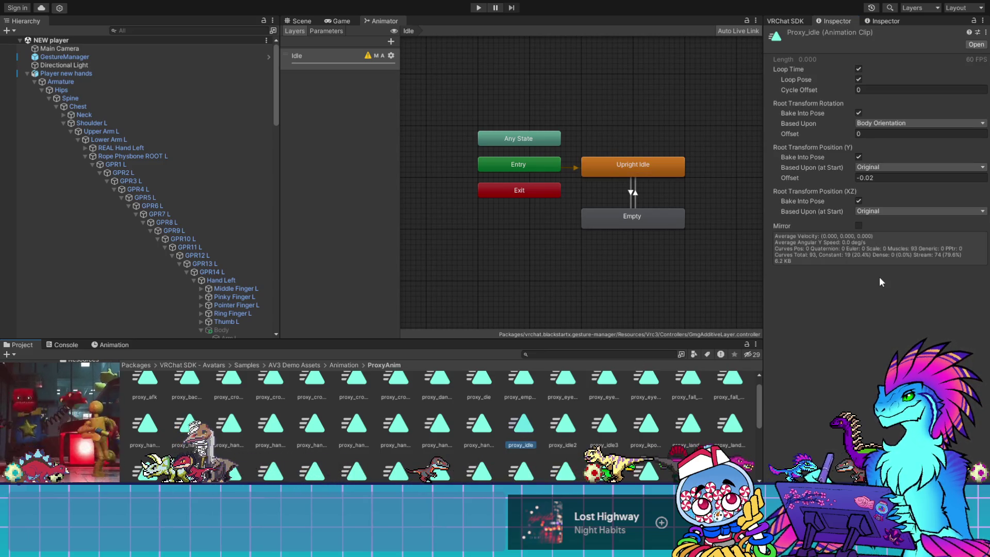
click(301, 21)
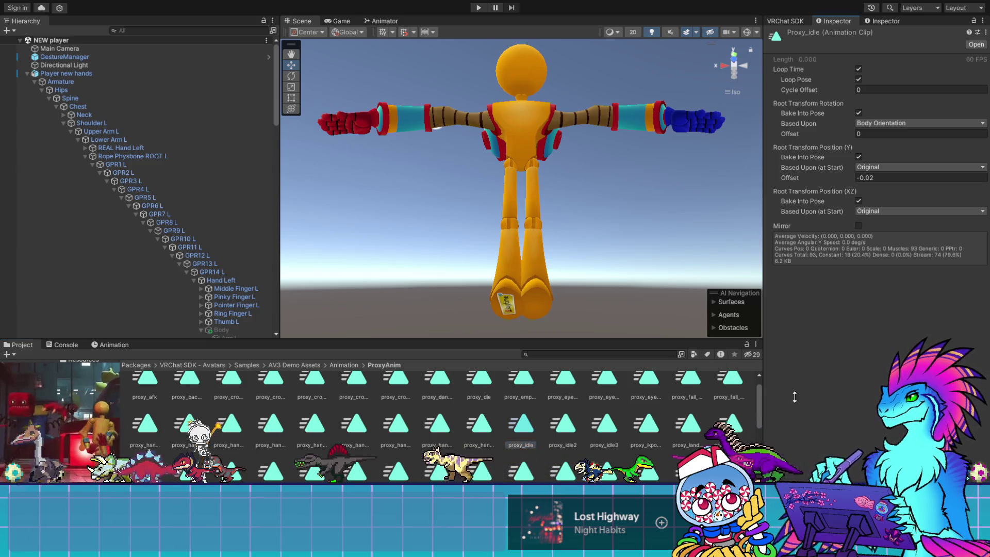
Step: Preview proxy_idle in the Inspector from the front, zoomed on the feet, then switch to Blender
drag(795, 403, 804, 273)
drag(889, 440, 846, 411)
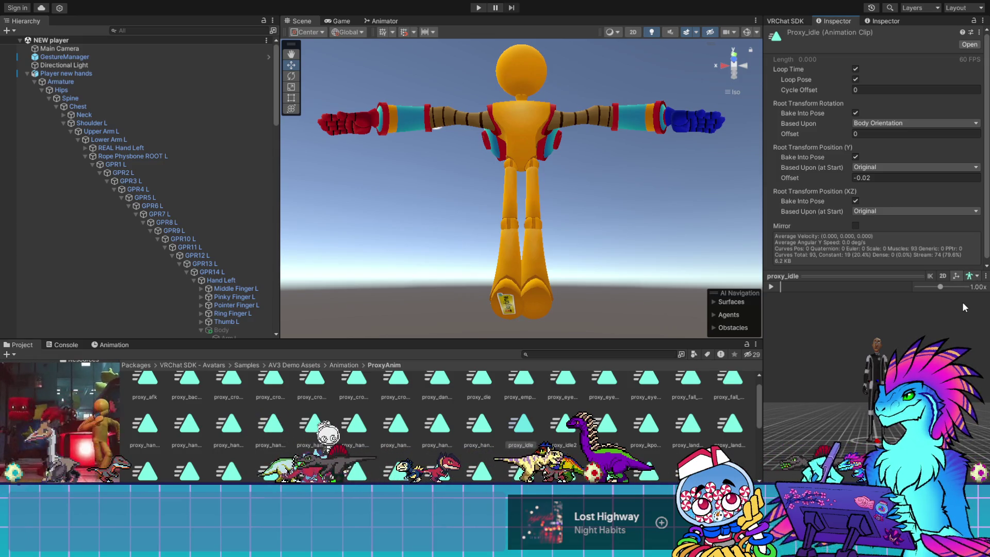
click(973, 280)
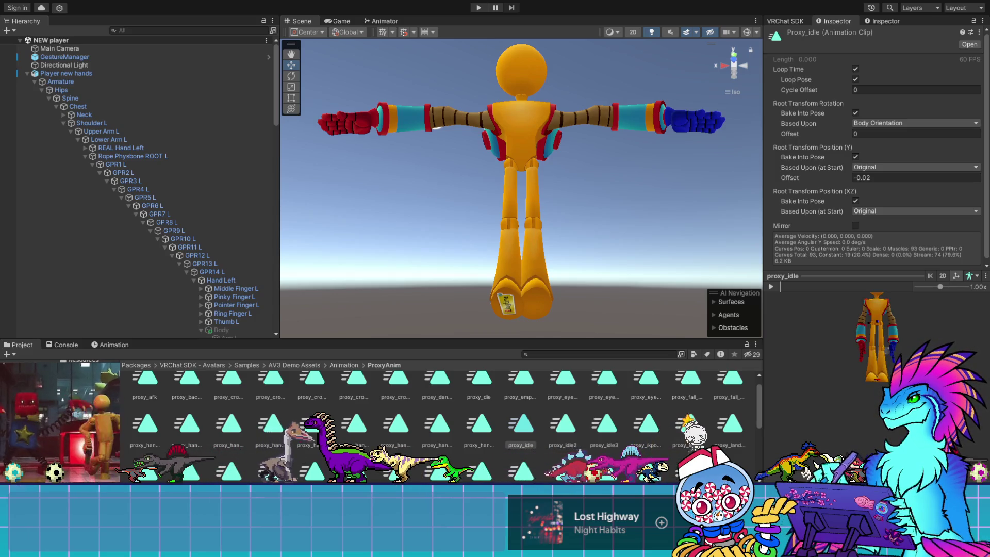
scroll(901, 320, up, 5)
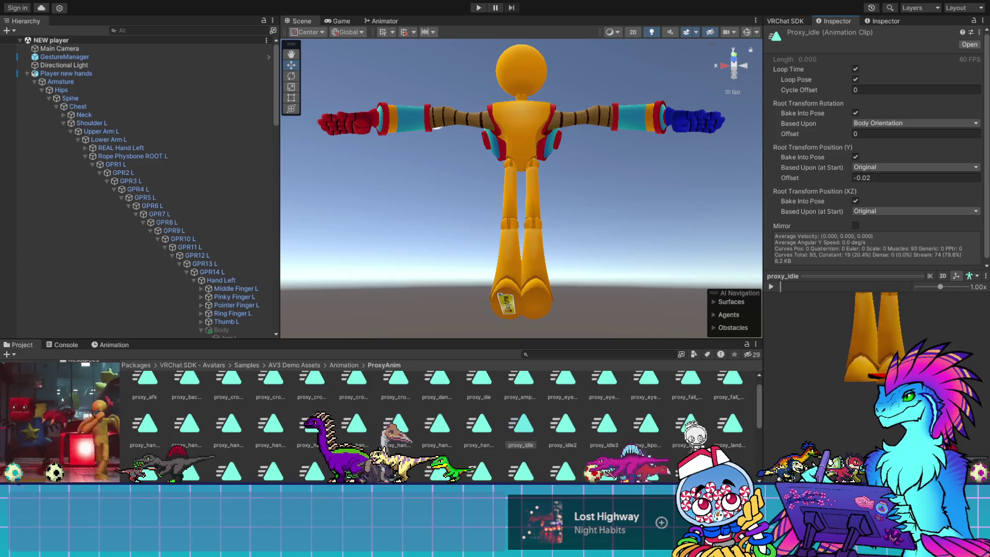
mouse_move(902, 319)
mouse_down()
mouse_move(887, 334)
mouse_move(875, 393)
mouse_move(880, 332)
mouse_move(907, 361)
mouse_move(892, 290)
mouse_move(892, 311)
mouse_move(907, 234)
mouse_up()
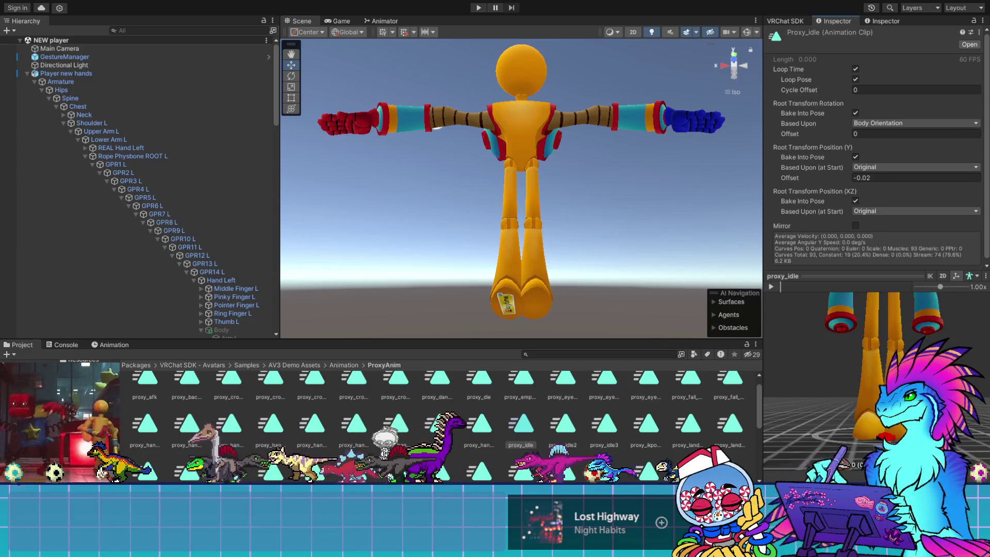
key(alt+Tab)
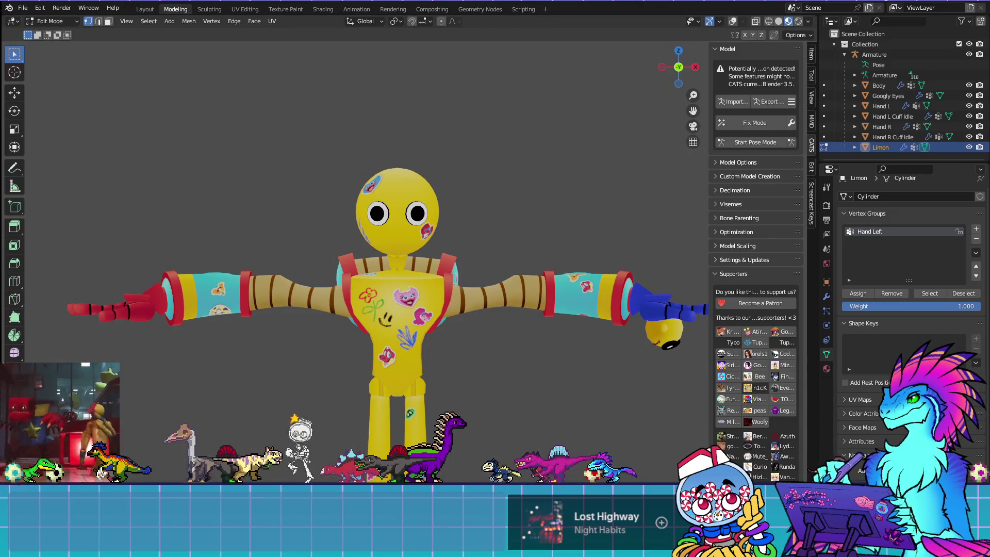
Step: Return to Object Mode, show the Item panel and overlays, and edit the Armature
click(51, 21)
click(58, 34)
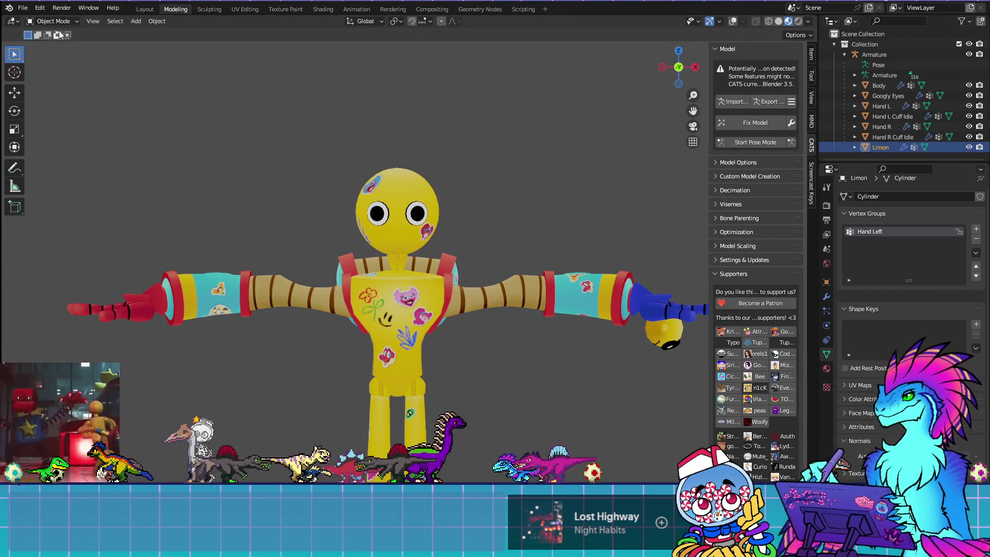
click(810, 60)
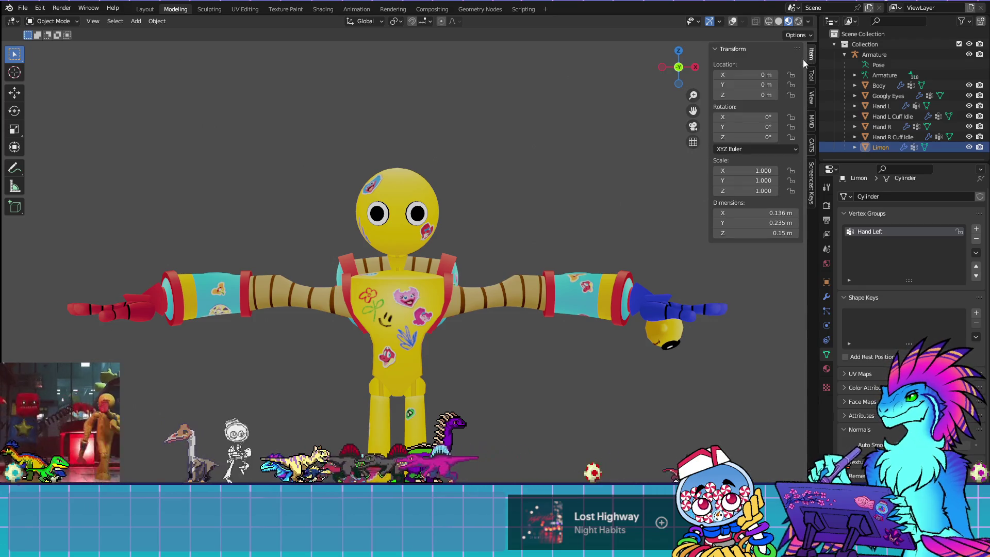
click(736, 21)
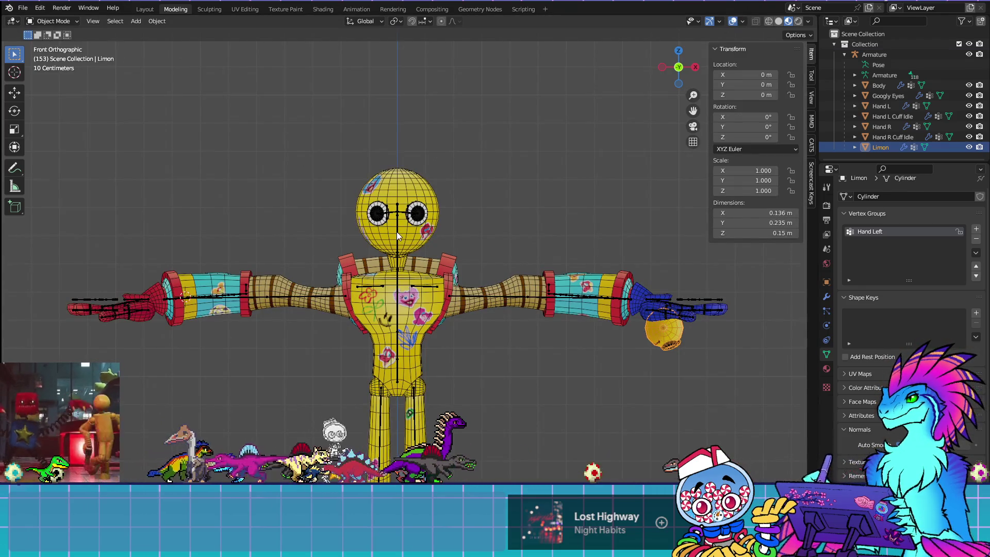
click(397, 231)
key(Tab)
Step: Inspect the leg and foot bones, then select the Upper Arm R, Upper Arm L and Lower Arm L bones
shift+middle_drag(452, 350, 475, 210)
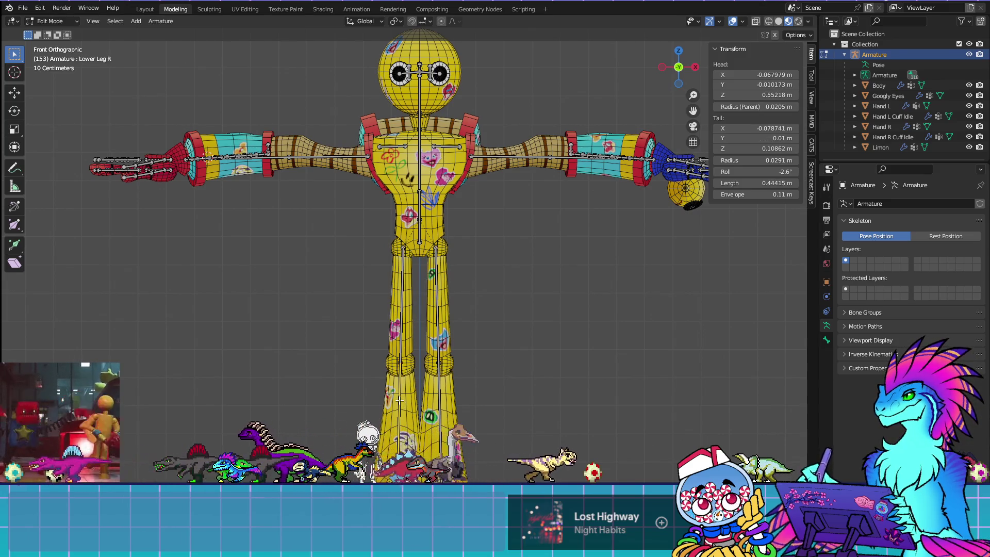
mouse_move(412, 485)
shift+middle_down()
mouse_move(415, 370)
mouse_move(394, 355)
shift+middle_up()
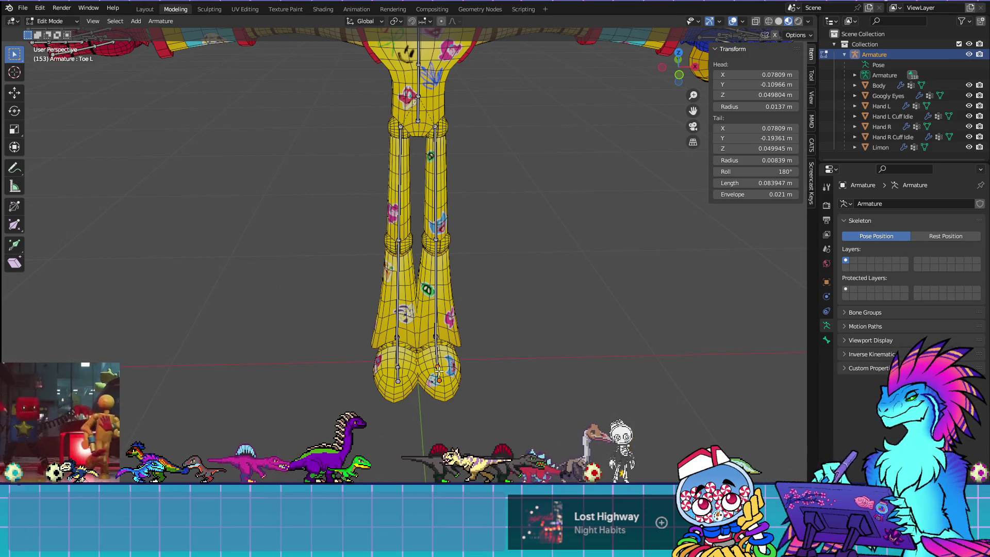
scroll(393, 229, down, 3)
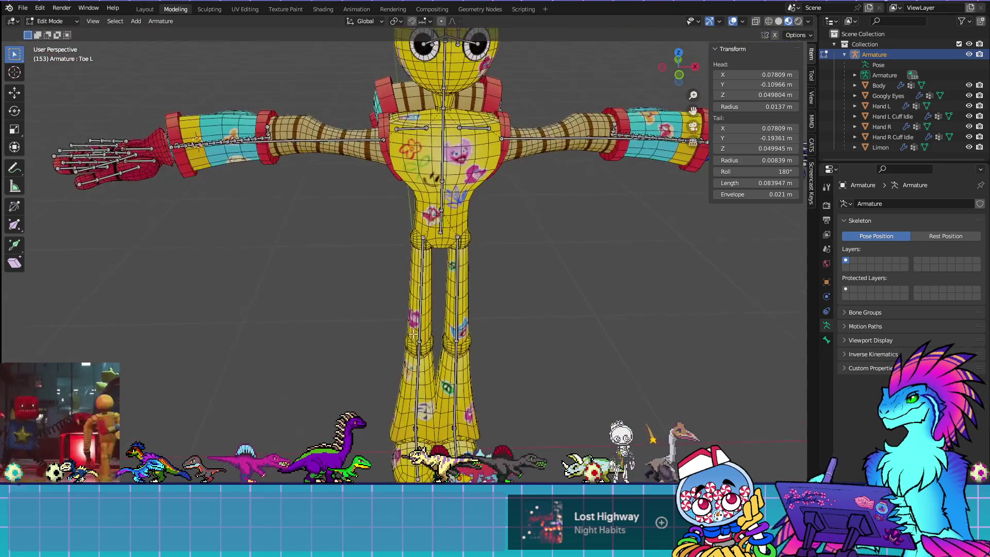
click(270, 139)
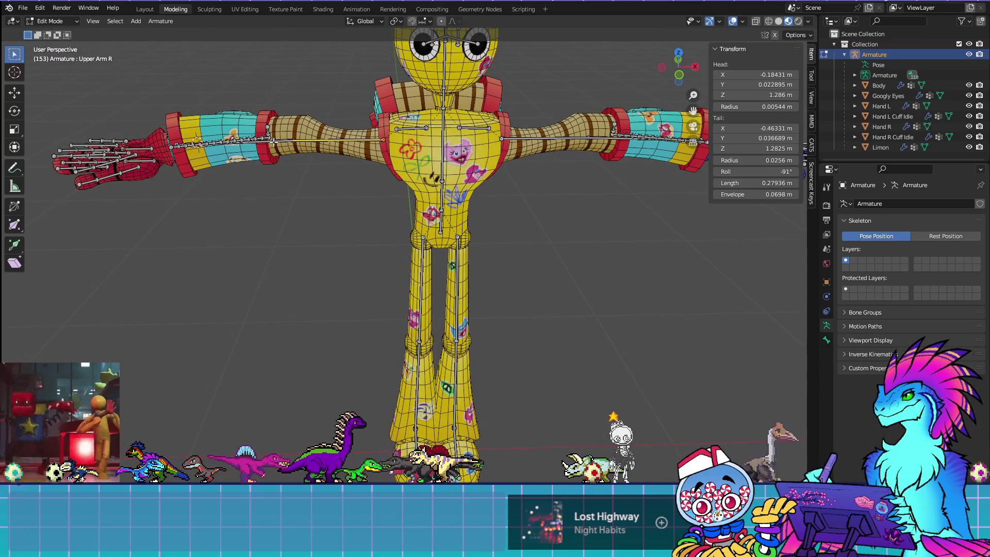
shift+middle_drag(273, 139, 183, 160)
click(510, 154)
click(510, 153)
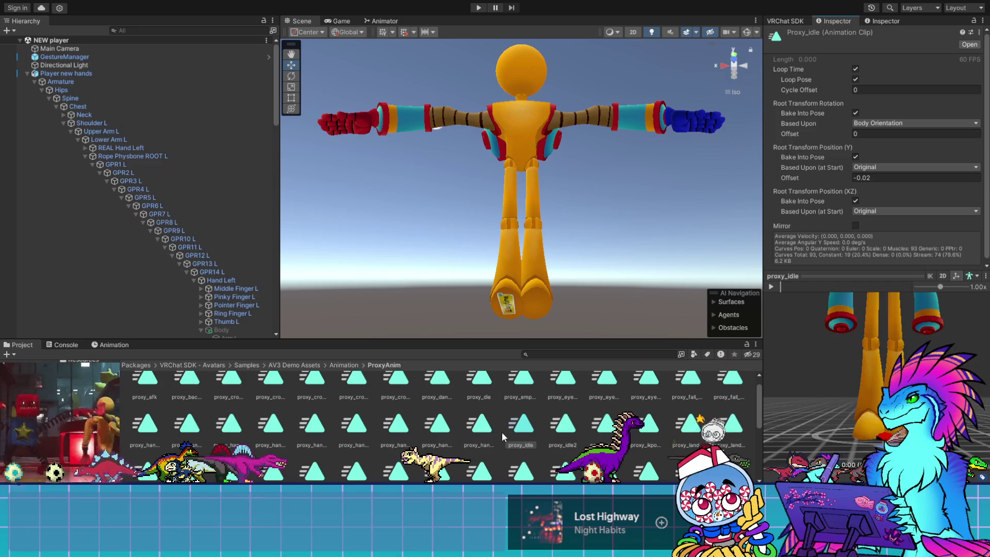
Step: Preview the proxy_idle2 clip at a level front view, framed on the legs
click(565, 431)
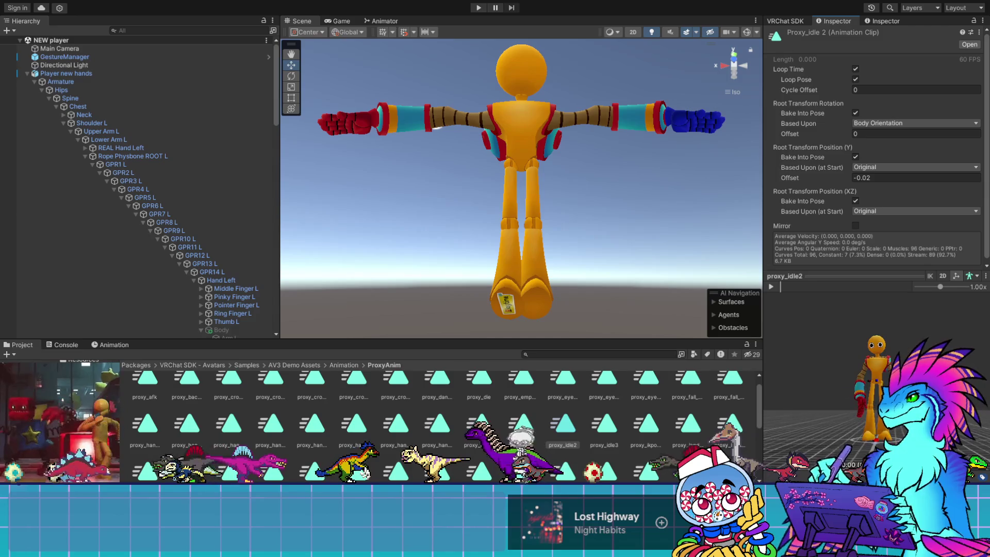
scroll(832, 368, up, 5)
scroll(877, 361, up, 5)
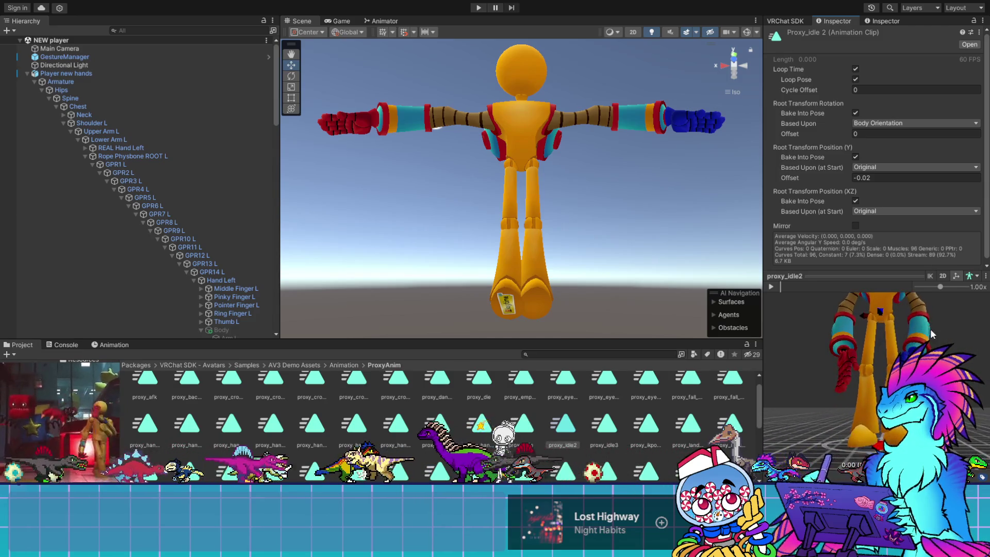
mouse_move(879, 343)
mouse_down()
mouse_move(889, 360)
mouse_move(912, 363)
mouse_up()
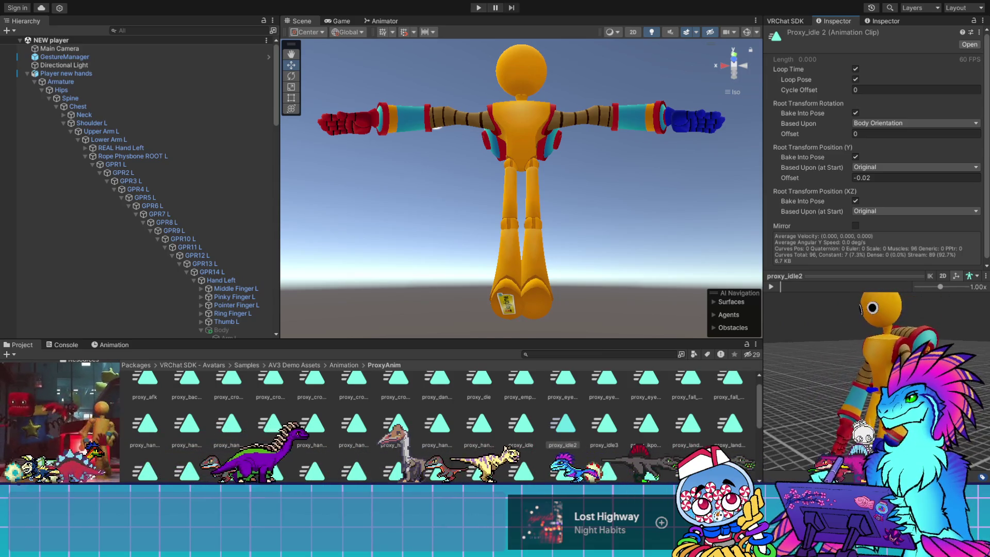
middle_drag(879, 443, 879, 349)
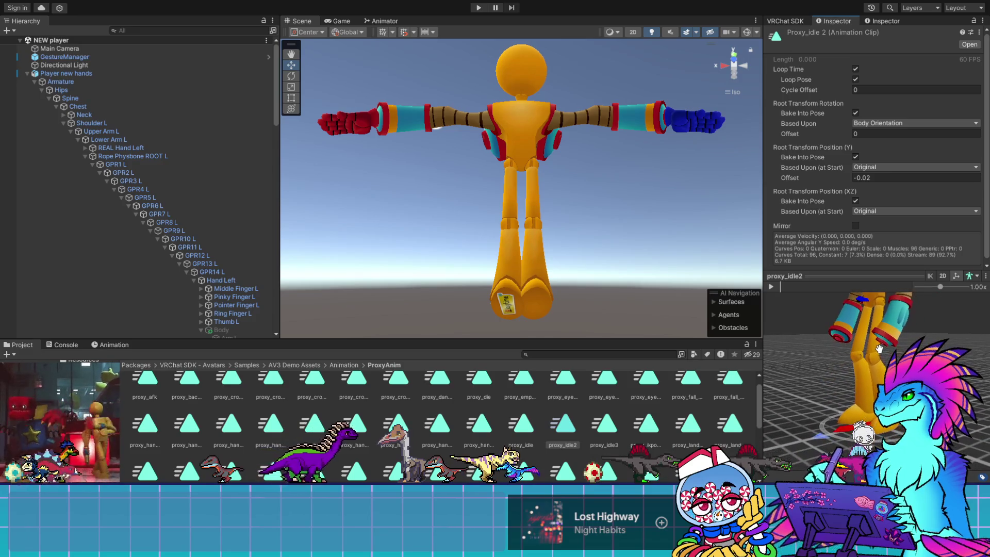
Step: Step through a hand gesture clip, Proxy_idle and Proxy_idle 2 to Proxy_idle 3, turned to face front
click(481, 426)
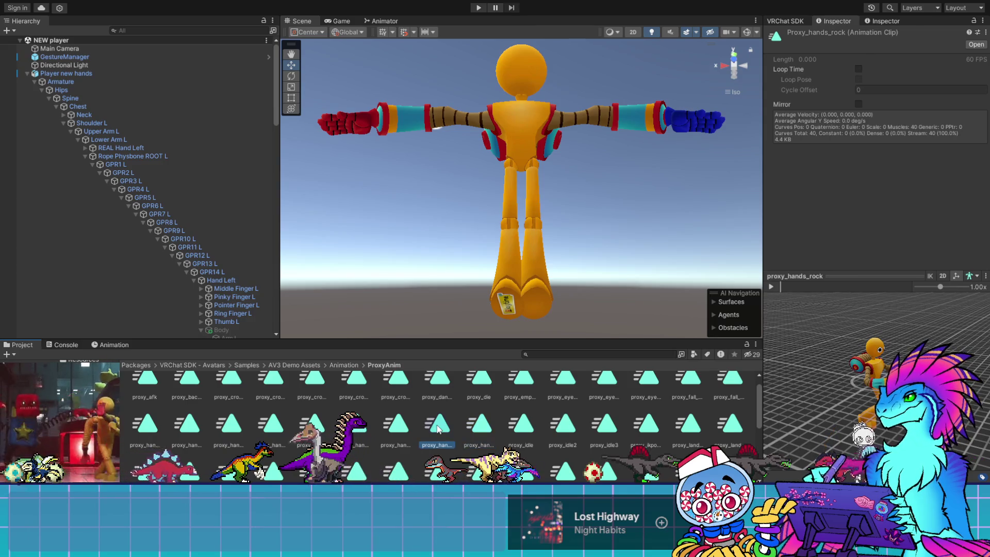
click(524, 426)
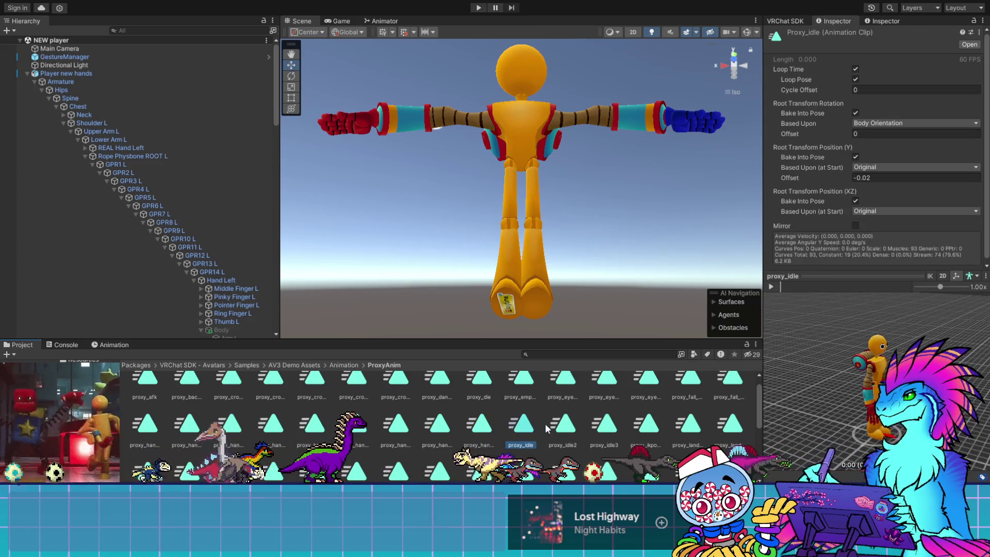
click(563, 425)
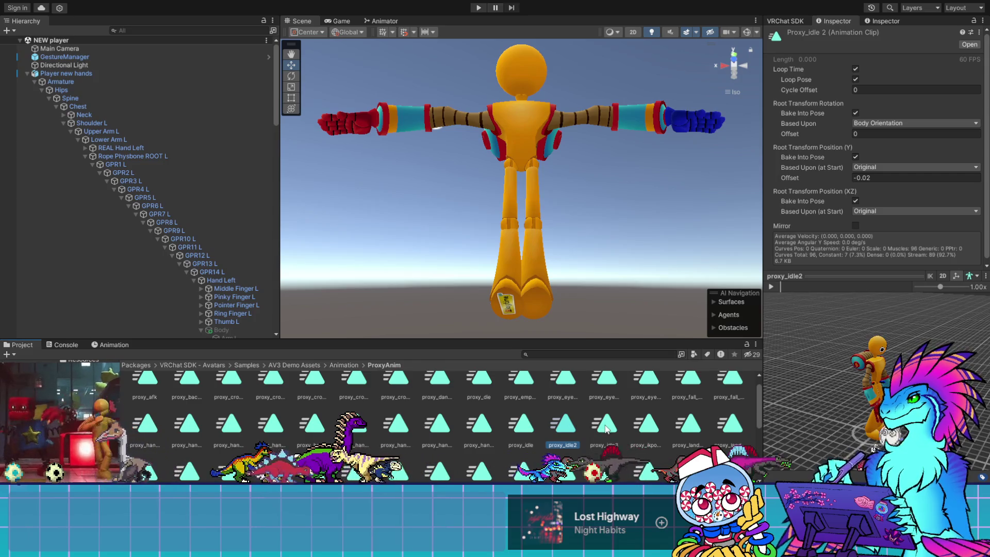
click(605, 425)
drag(804, 402, 849, 401)
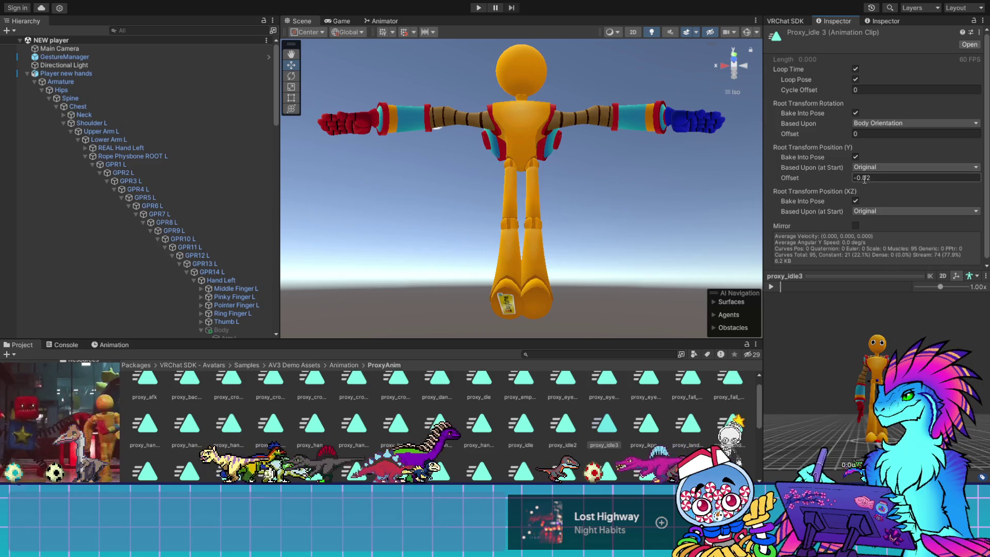
Step: Try Mirror on Proxy_idle 3, then leave it unmirrored with the root offset unchanged
mouse_move(846, 176)
mouse_down()
mouse_move(827, 176)
mouse_move(846, 175)
mouse_move(834, 181)
mouse_up()
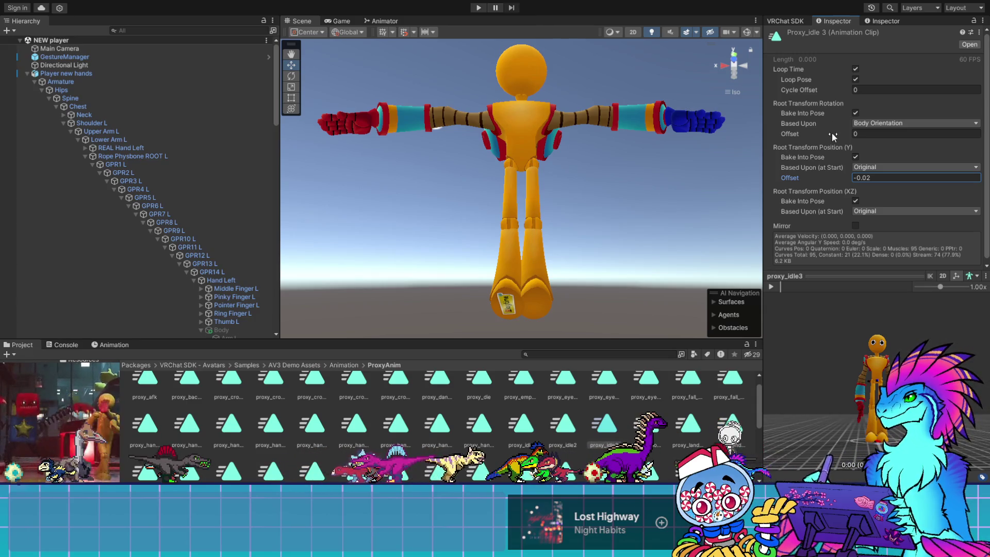
click(854, 225)
click(853, 225)
click(855, 226)
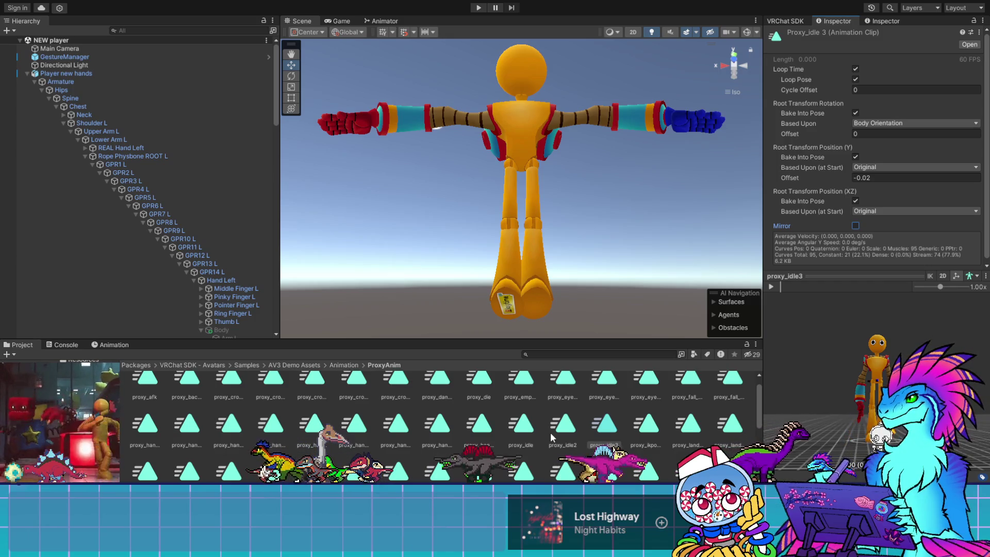
Step: Try Mirror on Proxy_idle 2, leave it off, and select the Proxy_afk clip
click(564, 431)
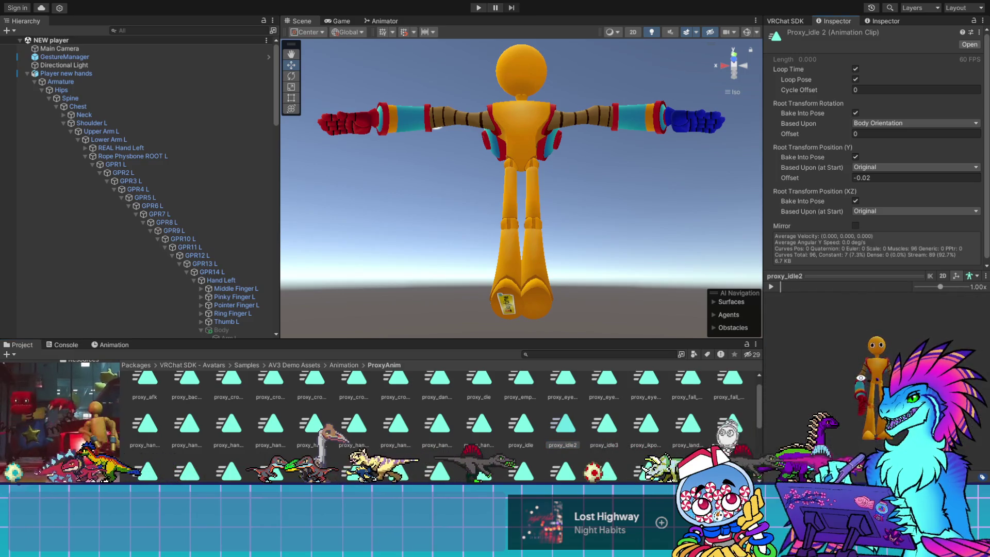
click(854, 226)
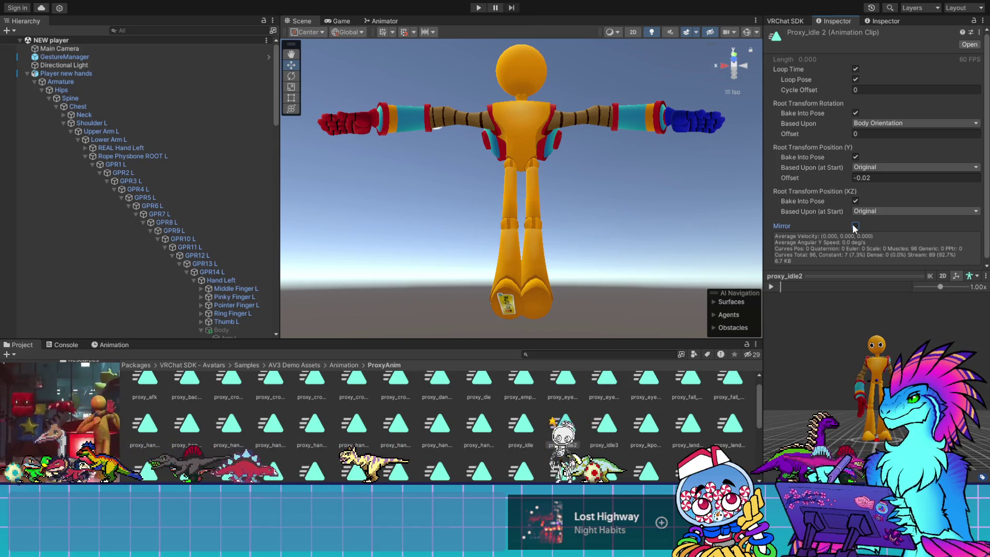
click(855, 227)
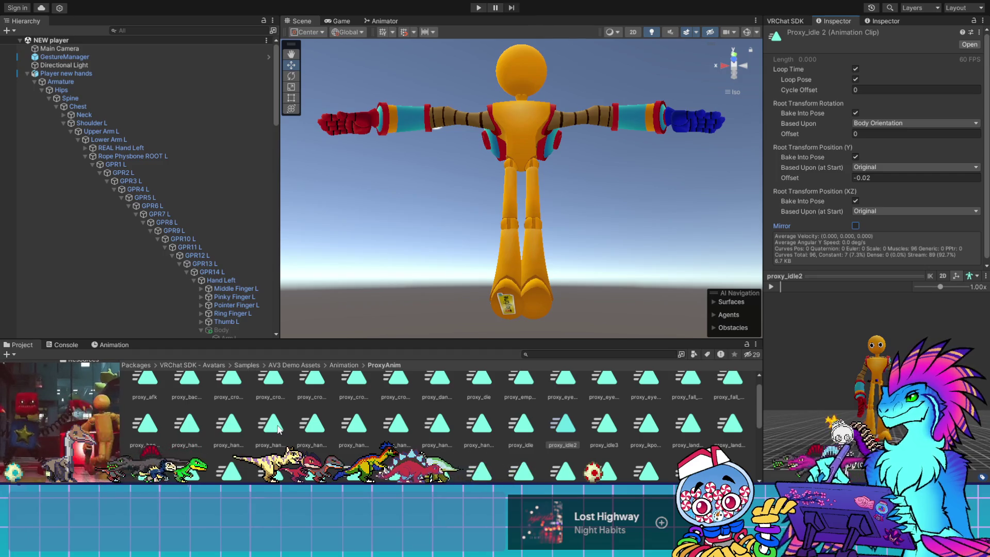
click(154, 385)
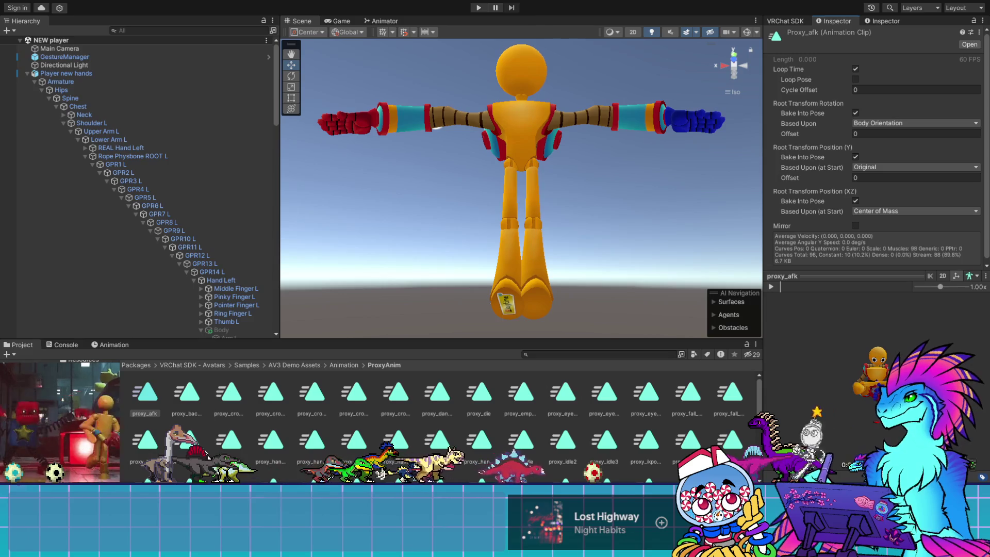
Step: Preview the Proxy_backflip, Proxy_crouch_still, Proxy_crouch_walk_right and Proxy_strafe_right_45 clips
click(186, 394)
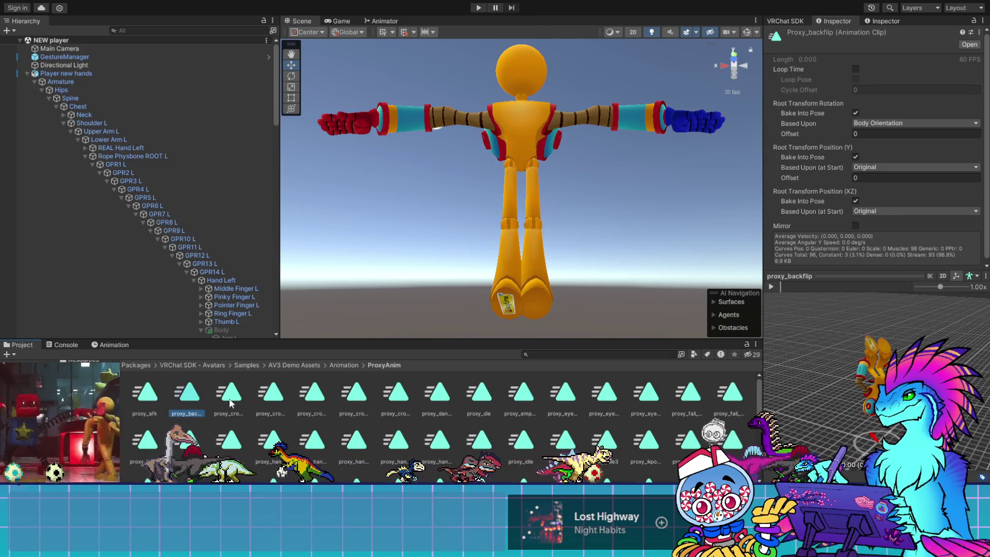
click(269, 398)
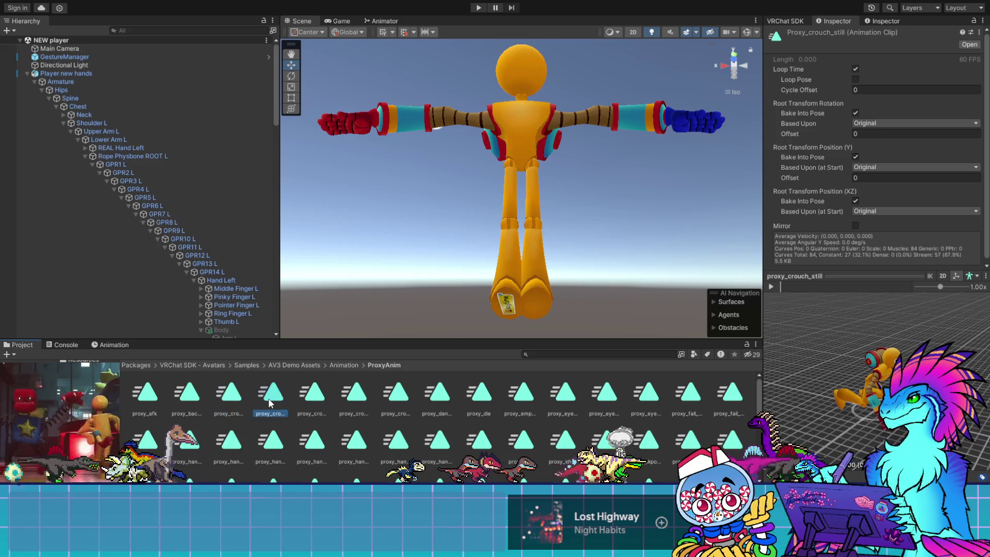
click(352, 399)
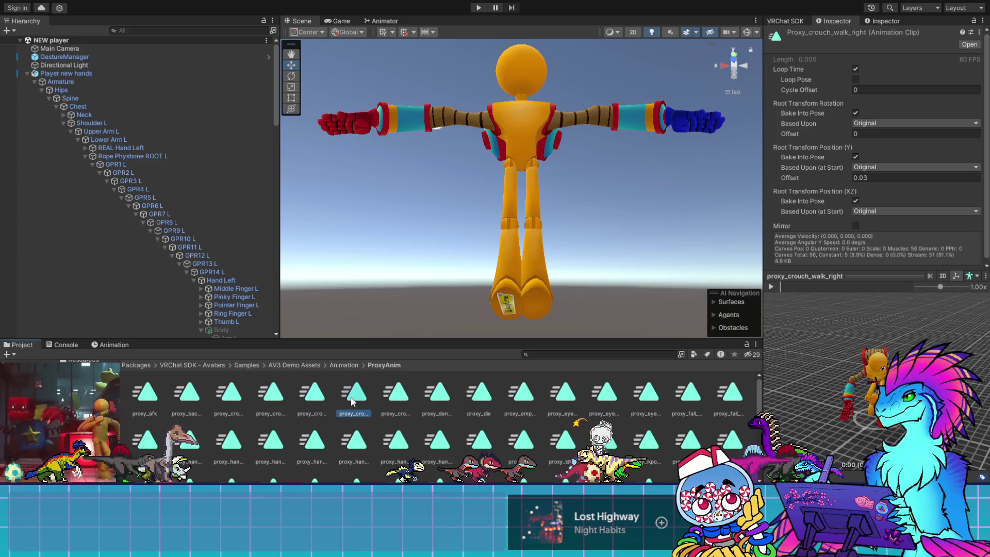
scroll(417, 403, down, 3)
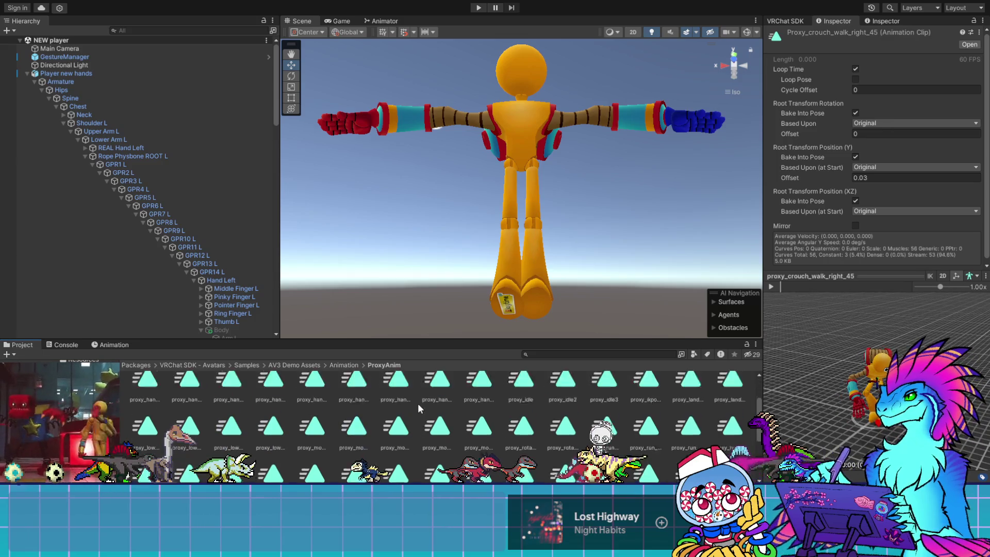
scroll(644, 417, down, 1)
click(650, 415)
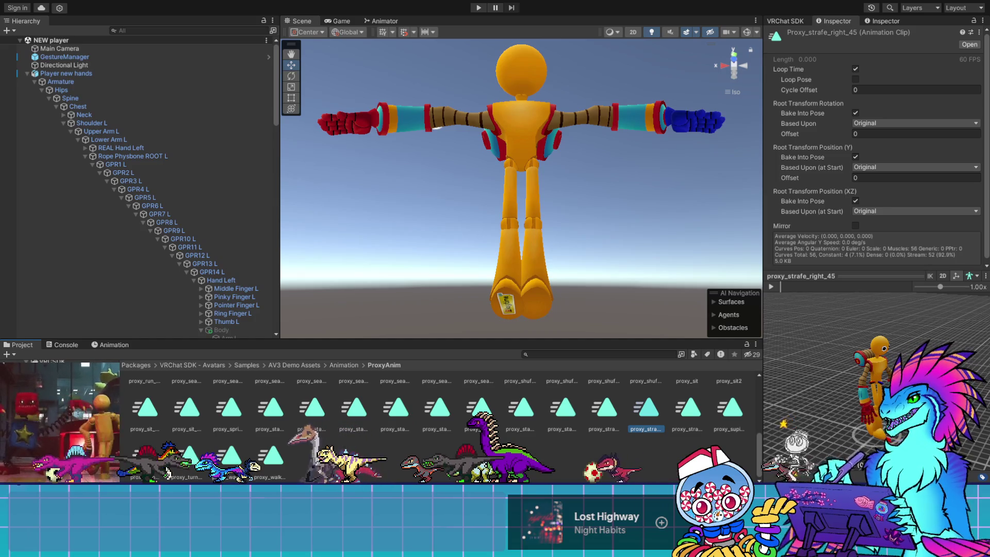
Step: Bring up the VRChat SDK Builder showing Player new hands with 13 alerts
scroll(345, 439, up, 3)
scroll(344, 438, up, 3)
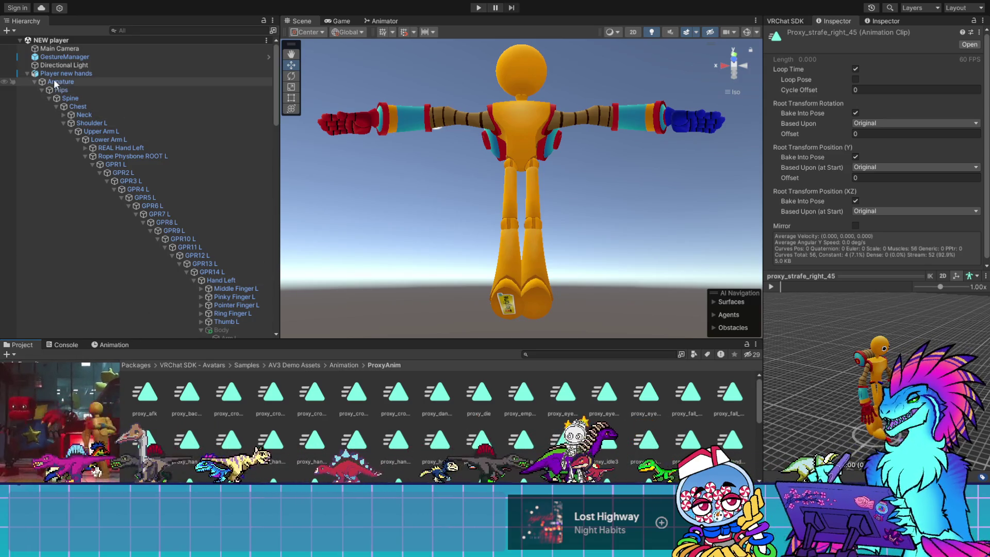
click(786, 21)
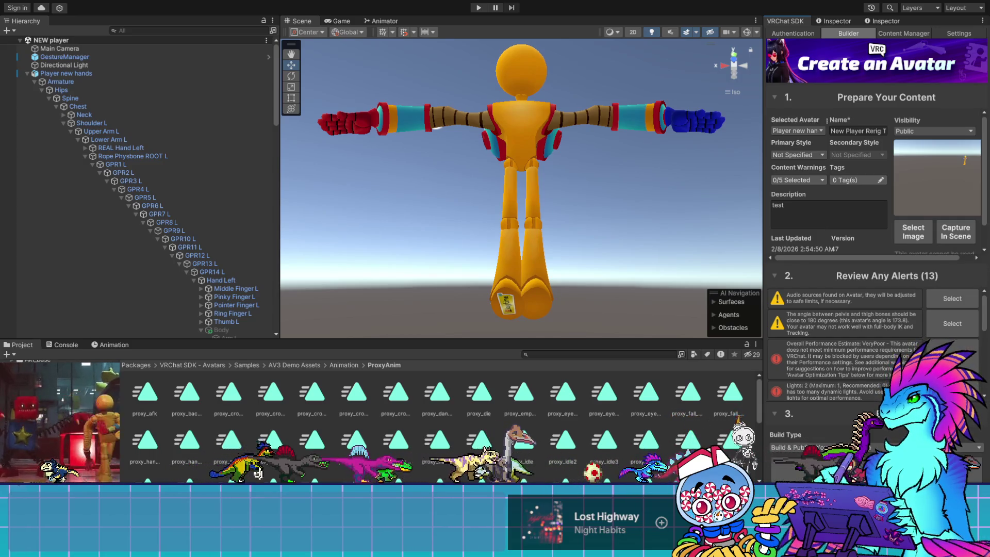
Step: Browse to Assets > Avatars > Player > Player TEST > RERIG in the Project window
click(128, 462)
double_click(175, 392)
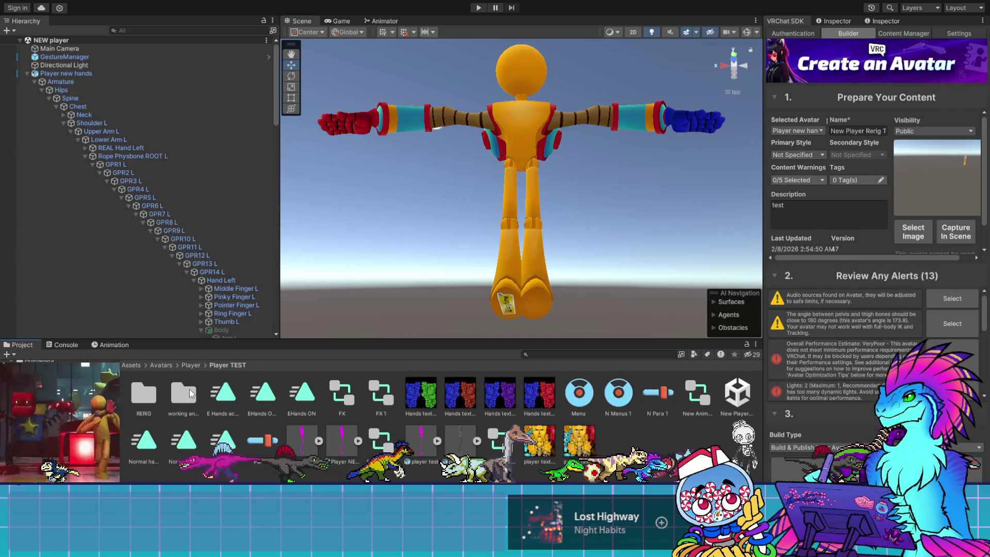
double_click(180, 393)
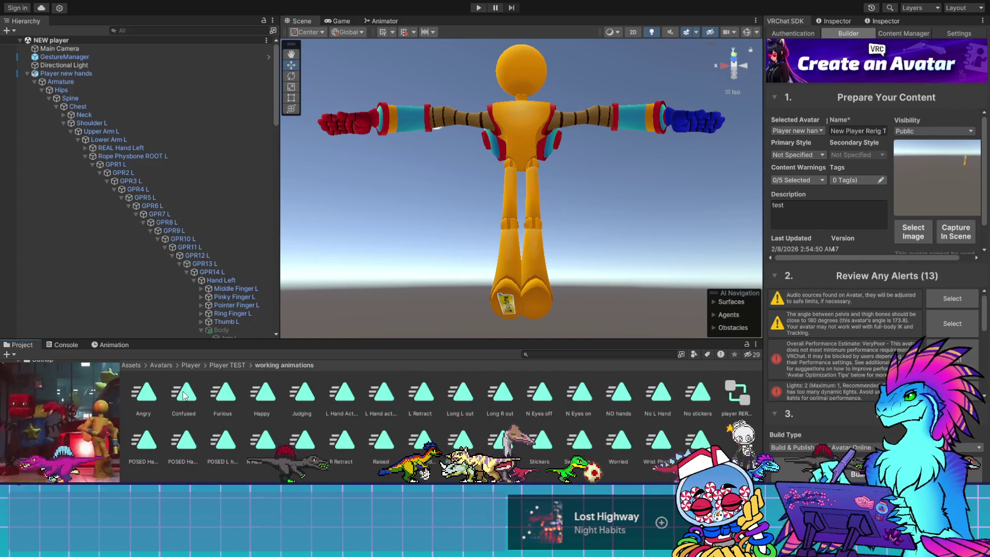
click(222, 366)
double_click(143, 393)
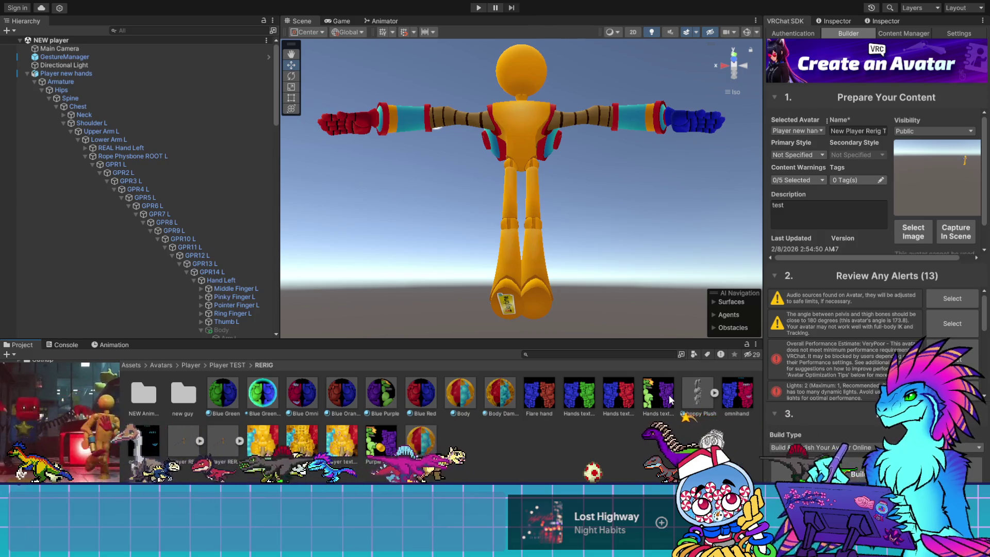
Step: Review the 13 alerts, then Build & Publish the Player new hands avatar
scroll(121, 207, down, 5)
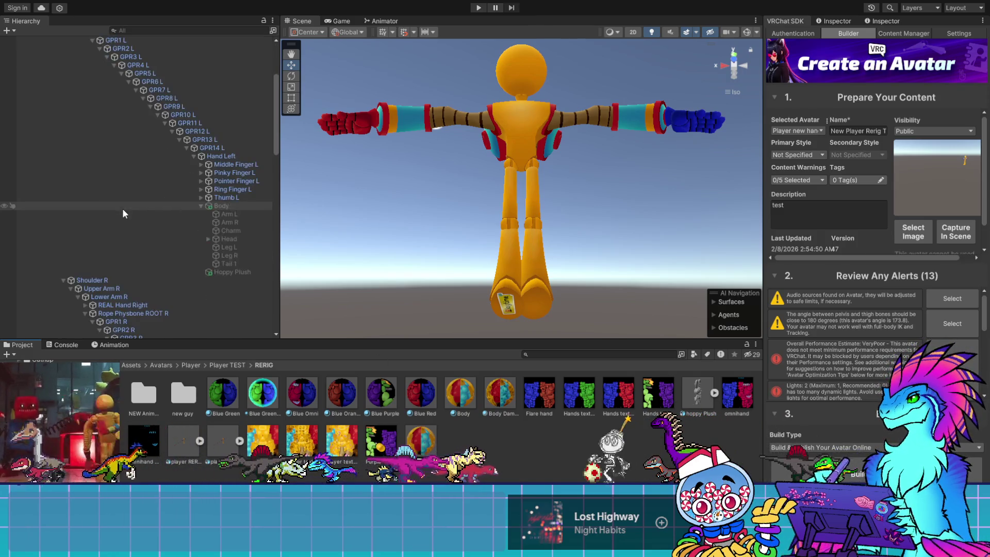
scroll(127, 221, up, 5)
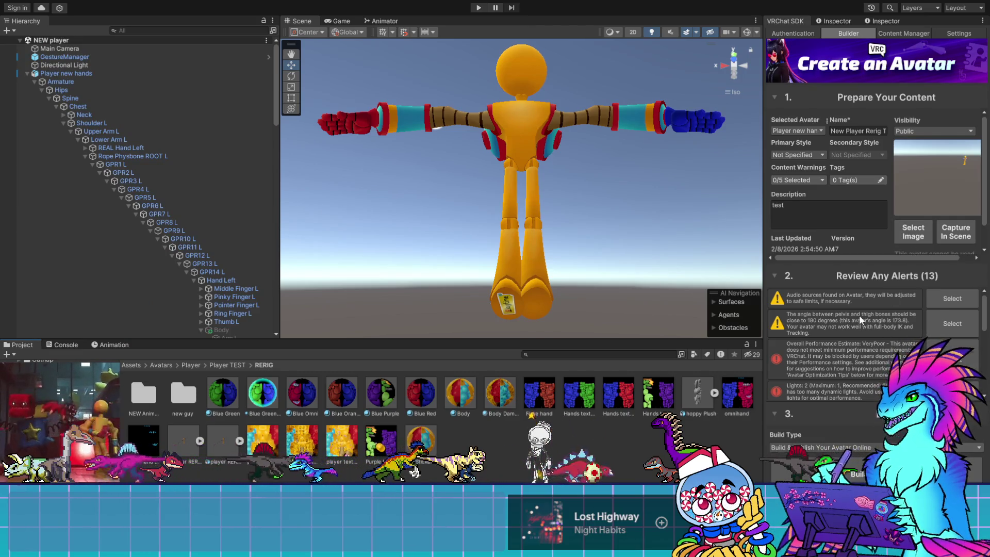
scroll(859, 314, down, 3)
scroll(877, 349, down, 3)
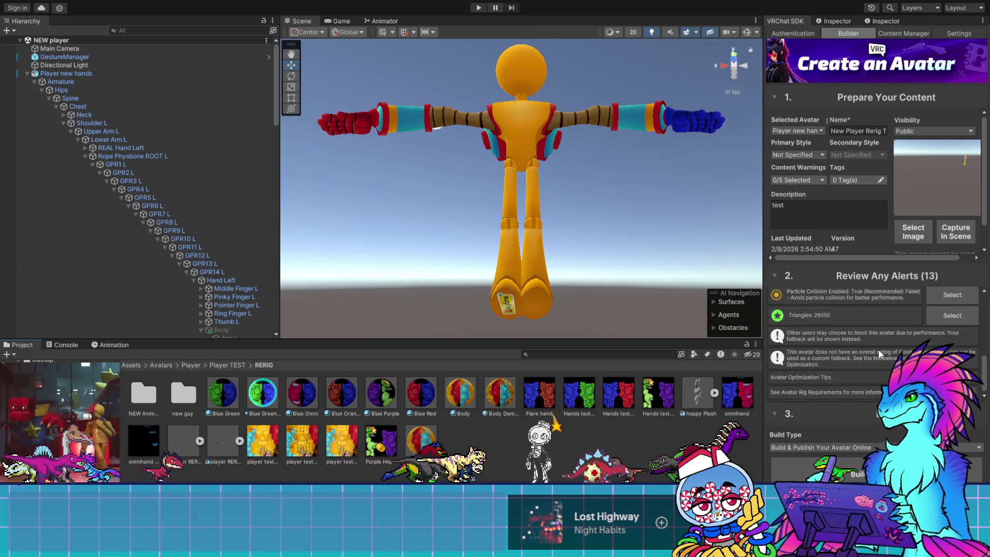
scroll(877, 348, up, 5)
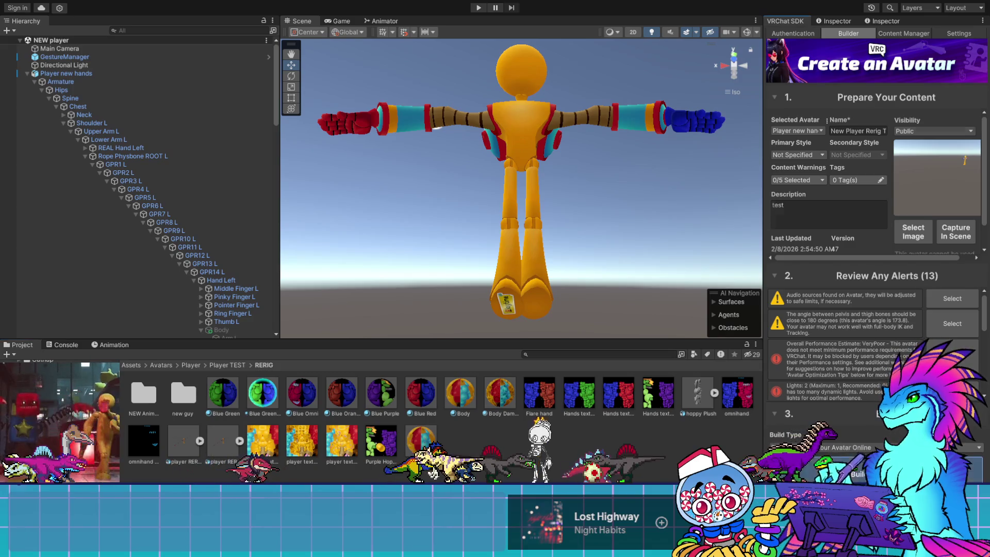
click(858, 470)
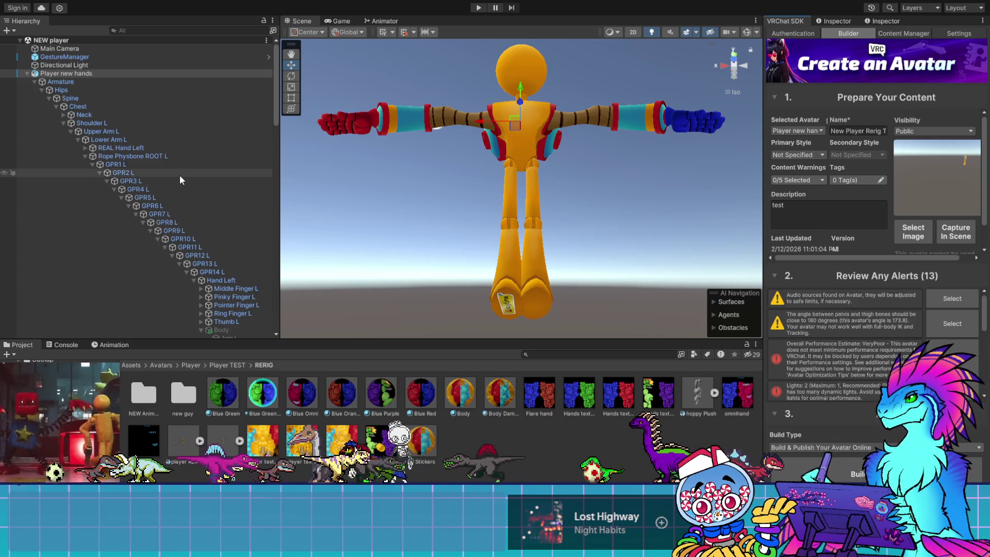
Step: Delete the leftover Player new hands (1) avatar copies from the Hierarchy
scroll(178, 174, down, 4)
scroll(155, 157, up, 4)
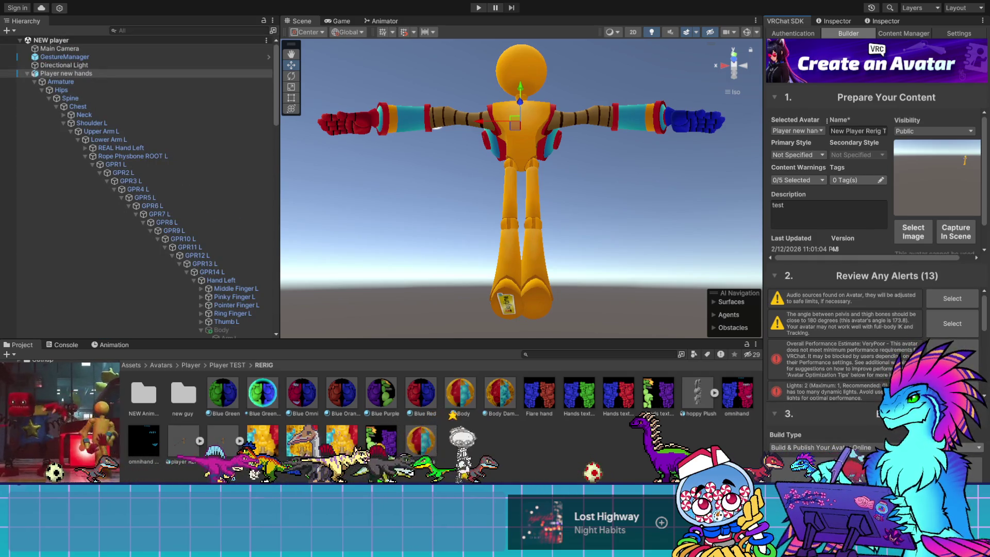
click(64, 74)
click(34, 82)
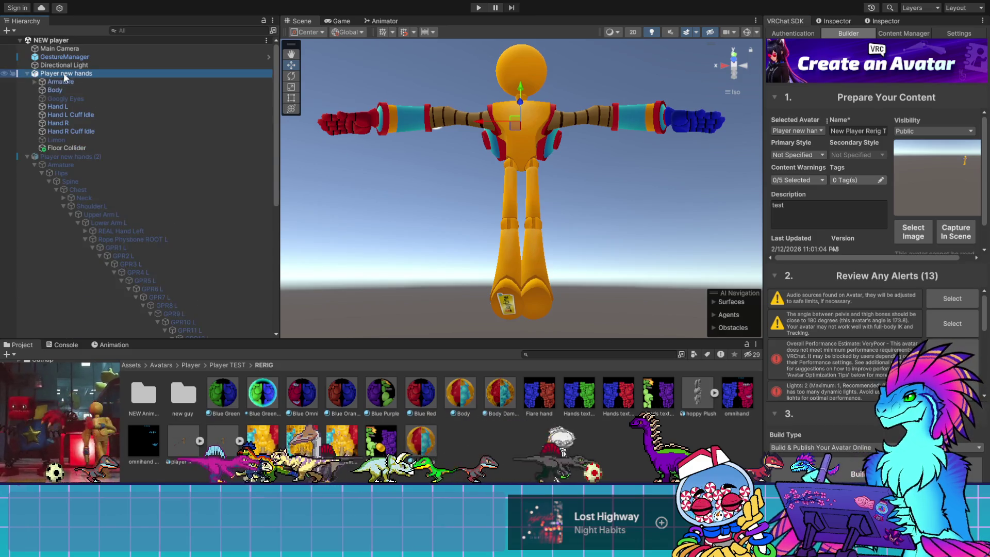
click(70, 156)
key(Delete)
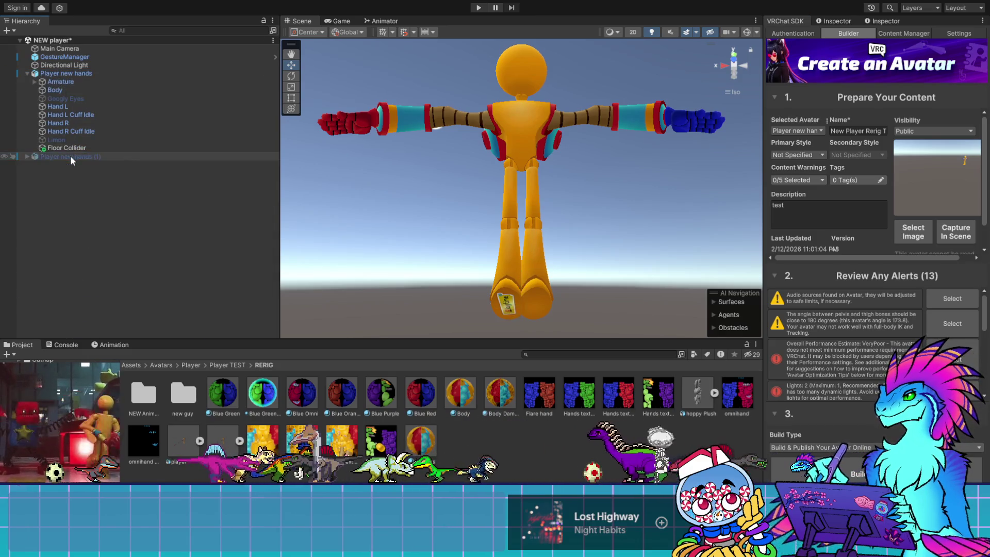
click(70, 156)
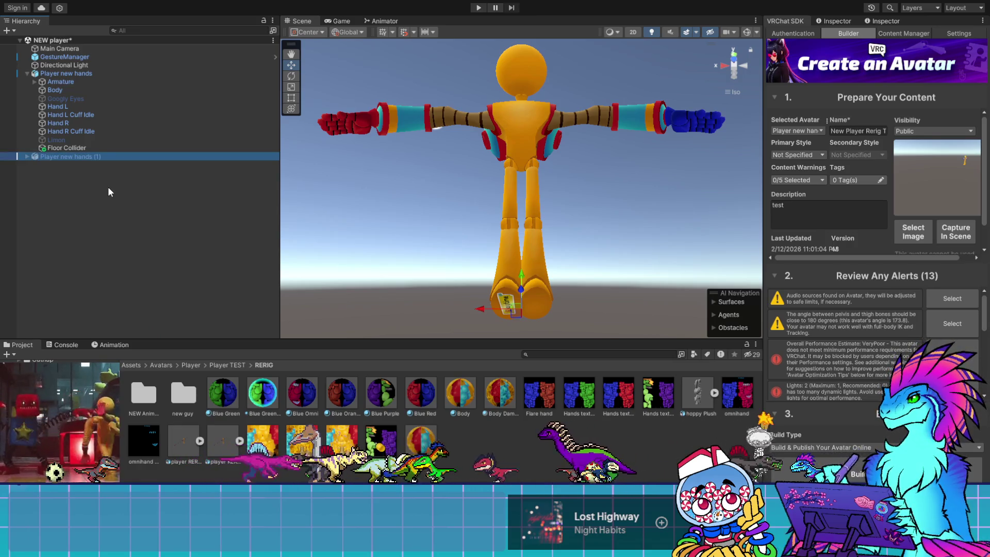
key(Delete)
Step: Duplicate the Player new hands avatar and frame the copy in the Scene view
click(70, 73)
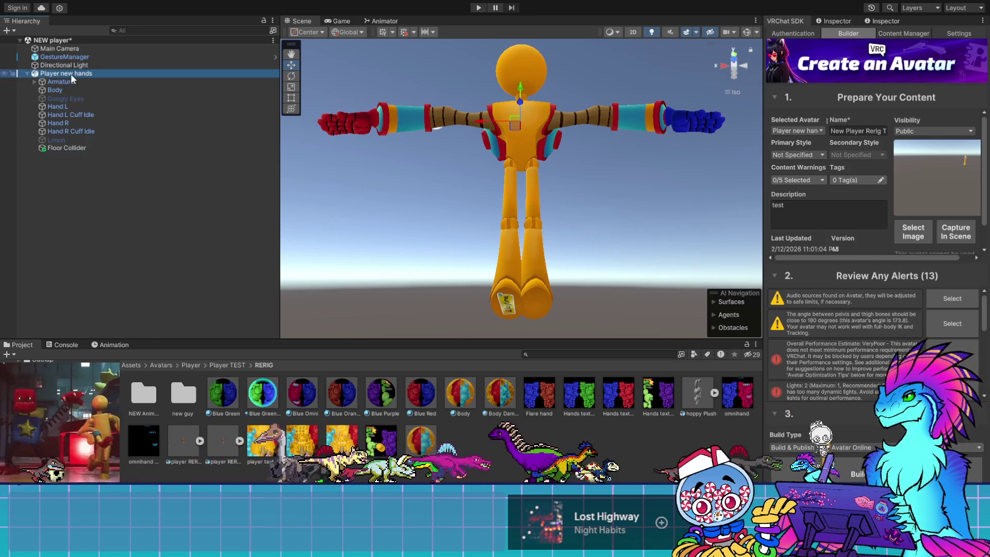
key(ctrl+d)
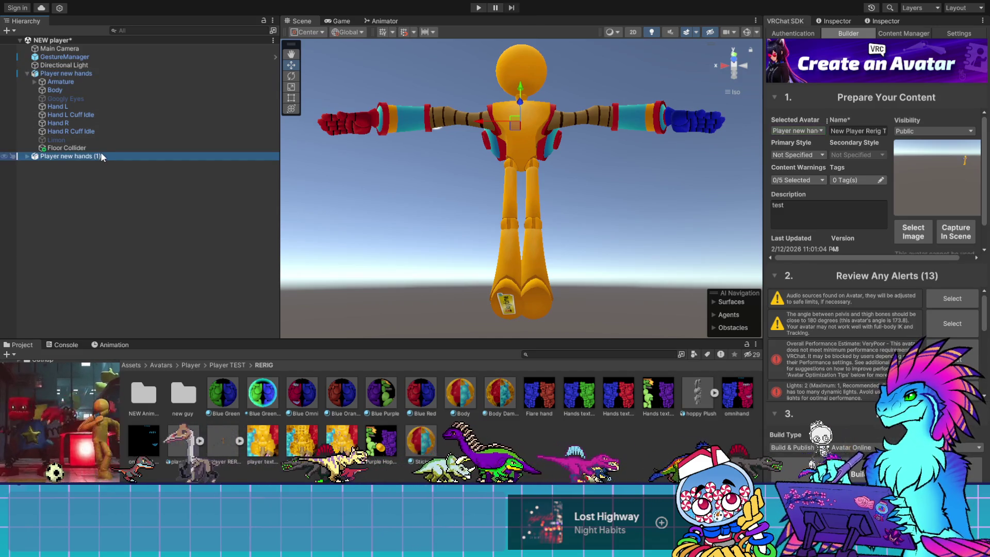
key(f)
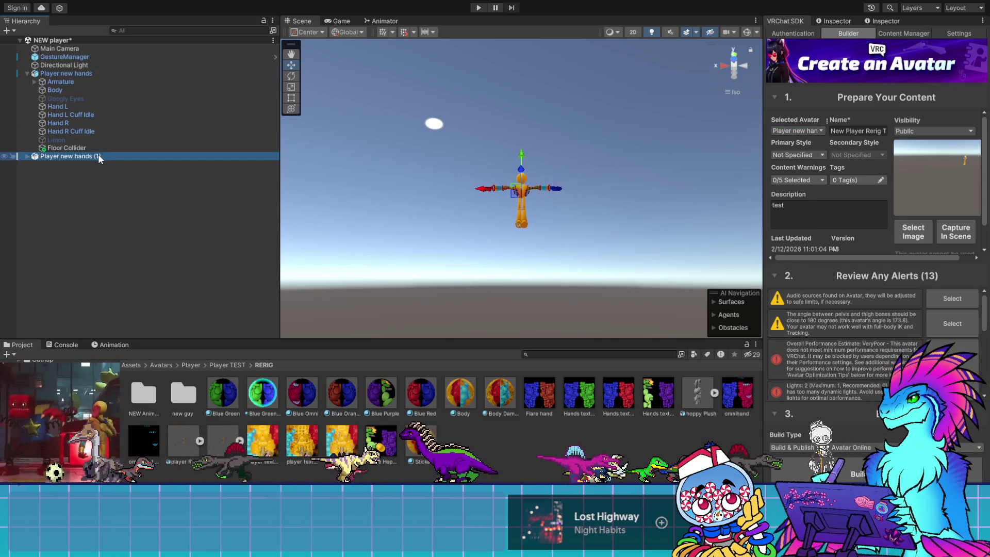
key(f)
Step: Deactivate the original Player new hands avatar via its Inspector active checkbox
click(77, 74)
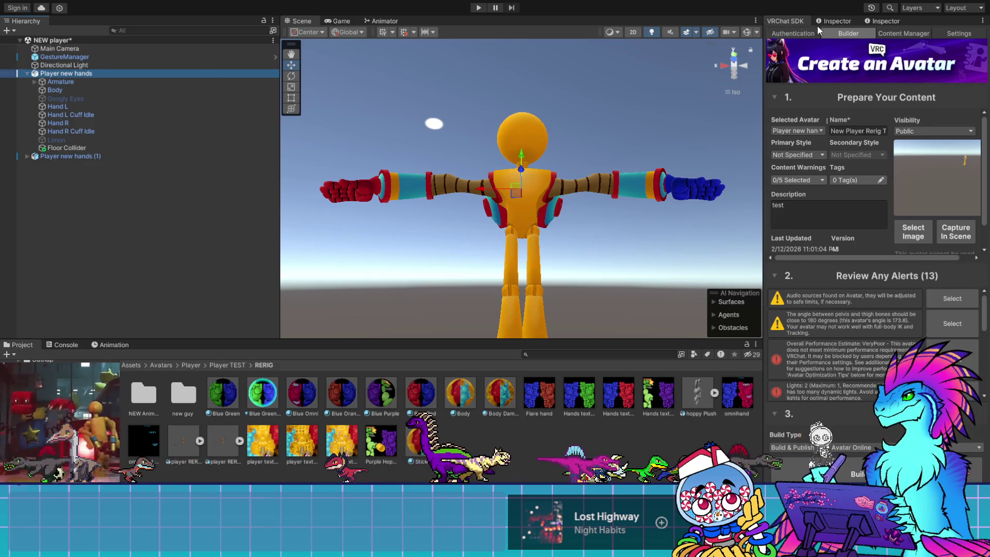
click(831, 21)
click(792, 34)
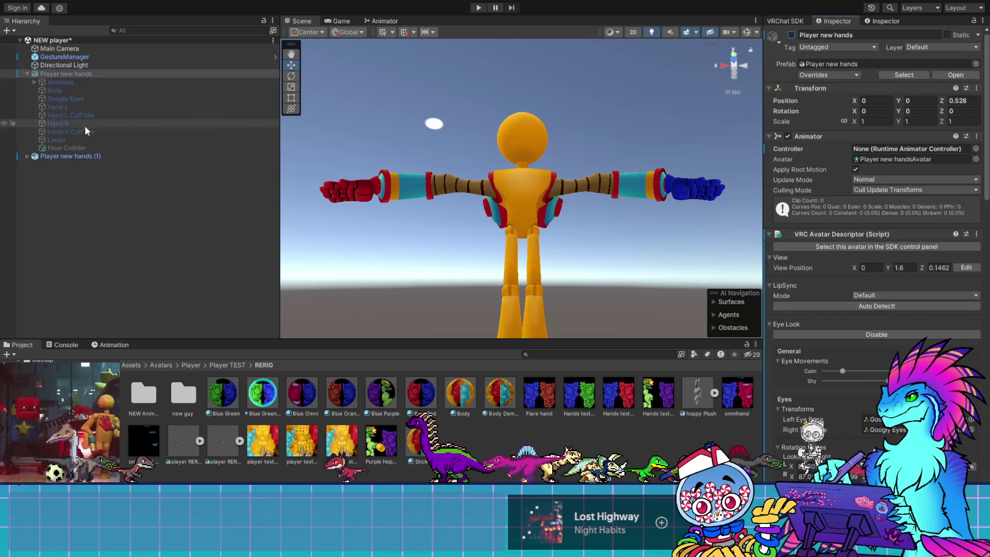
Step: Rename the duplicate Player new hands (1) to Player new hands (Quest)
click(53, 157)
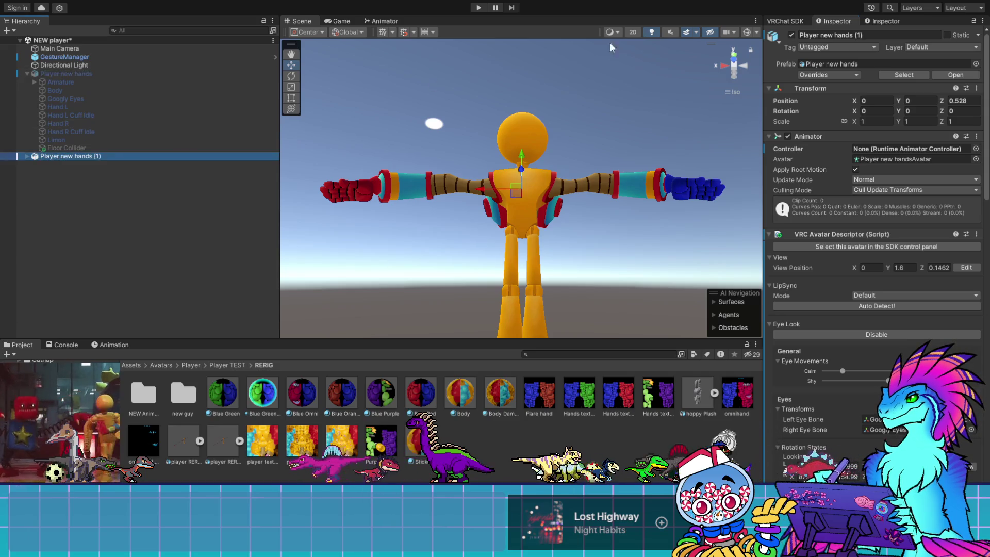
click(789, 23)
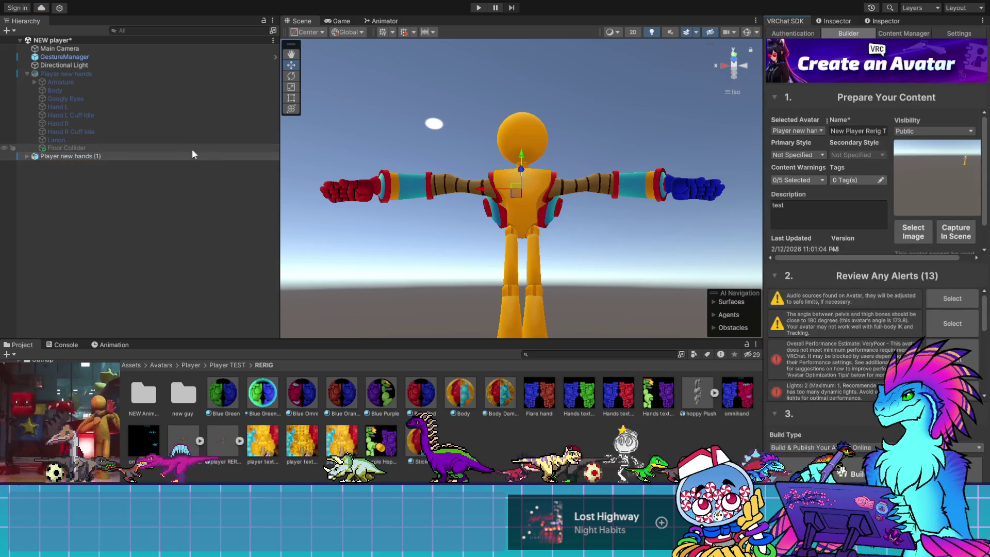
click(98, 156)
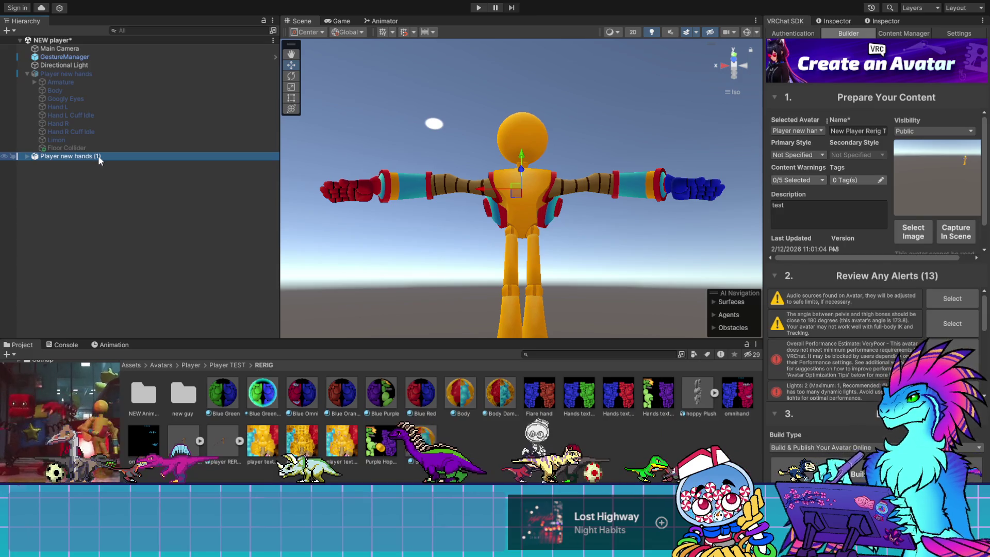
key(Return)
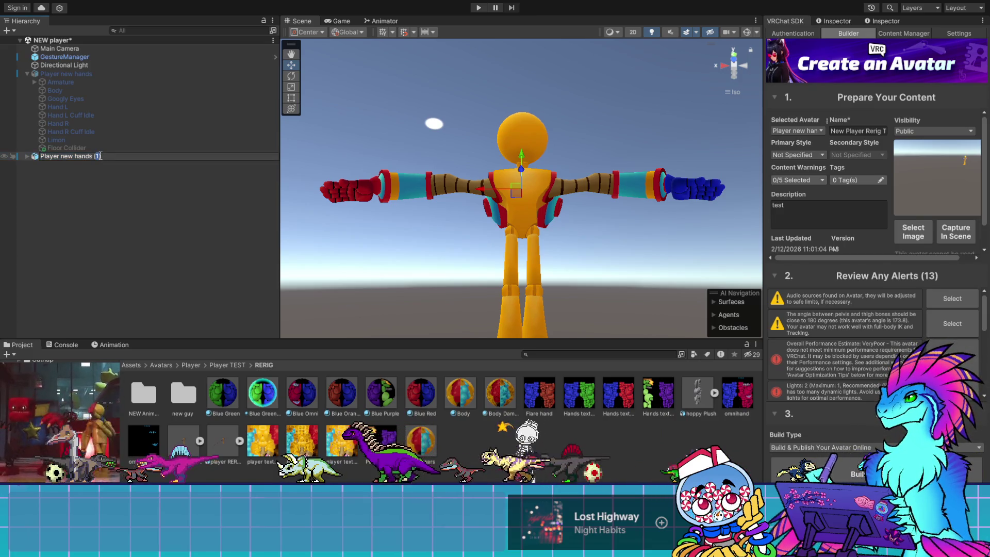
text(Quest)
key(Return)
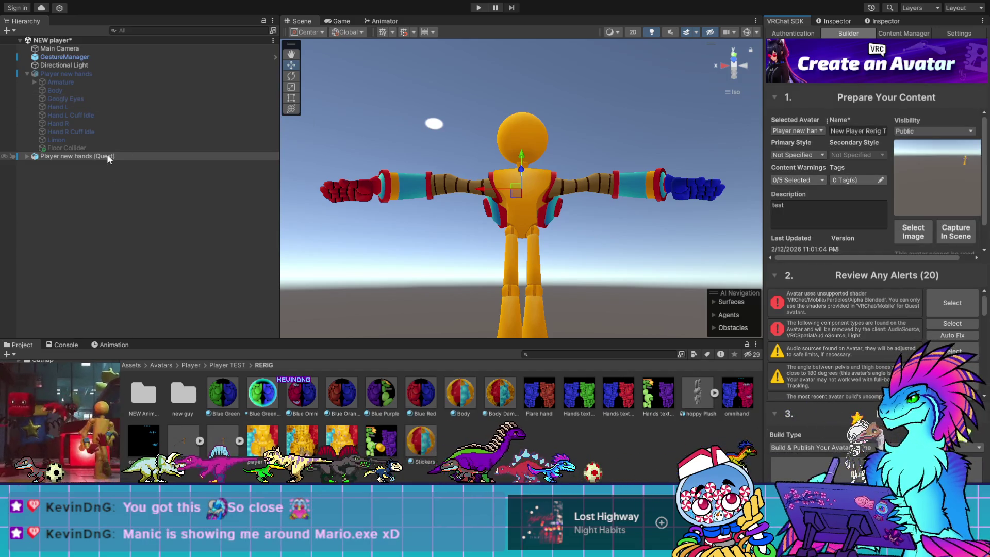
Step: Auto Fix the removable component and audio alerts, bringing the count down to 16
click(953, 336)
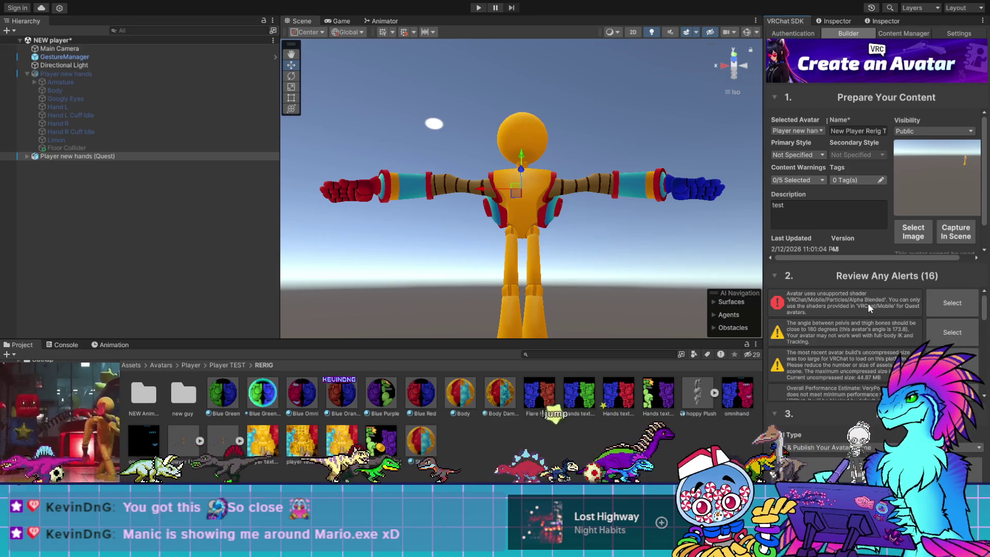
scroll(868, 302, down, 10)
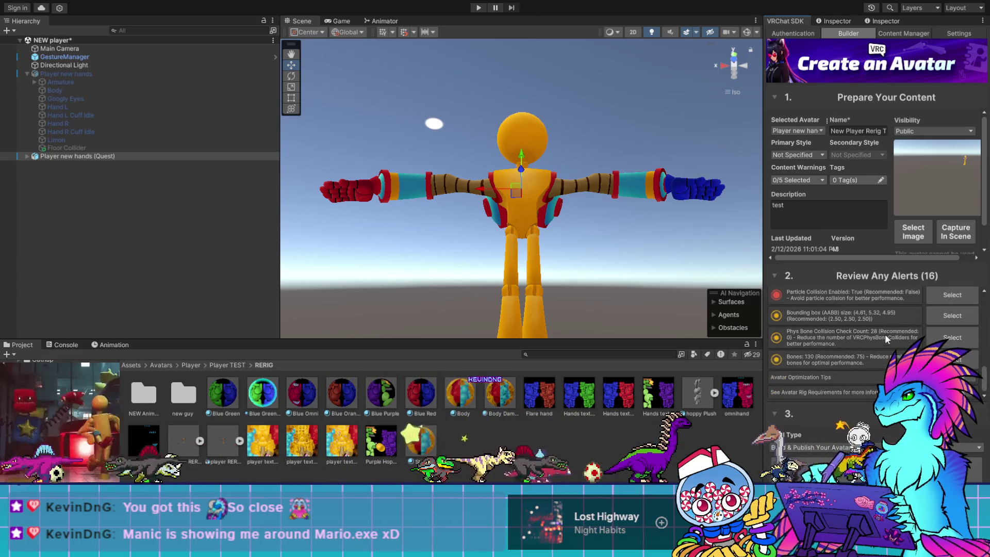
scroll(845, 330, up, 1)
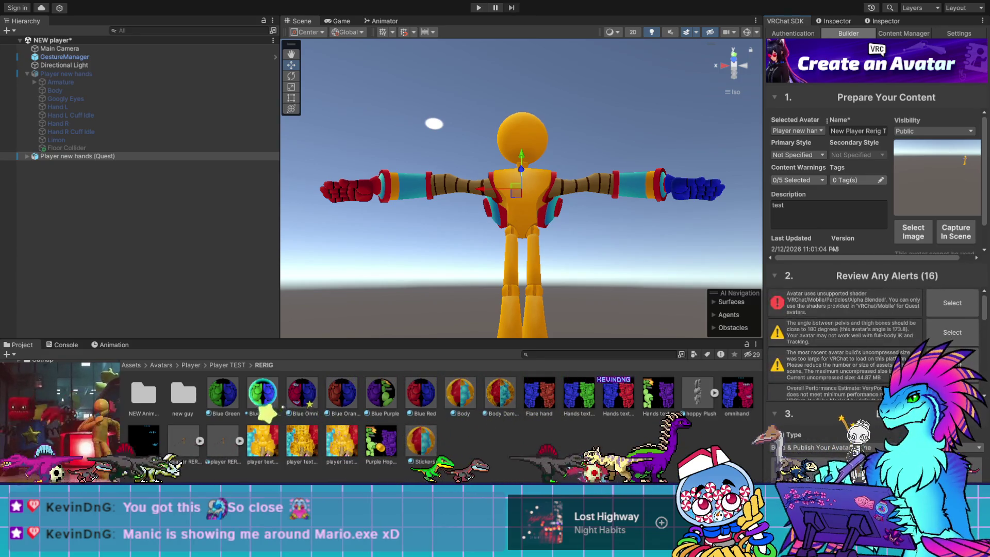
Step: Look inside the new guy folder, then go back to RERIG and into NEW Animations
double_click(181, 397)
scroll(286, 404, down, 2)
scroll(309, 412, down, 3)
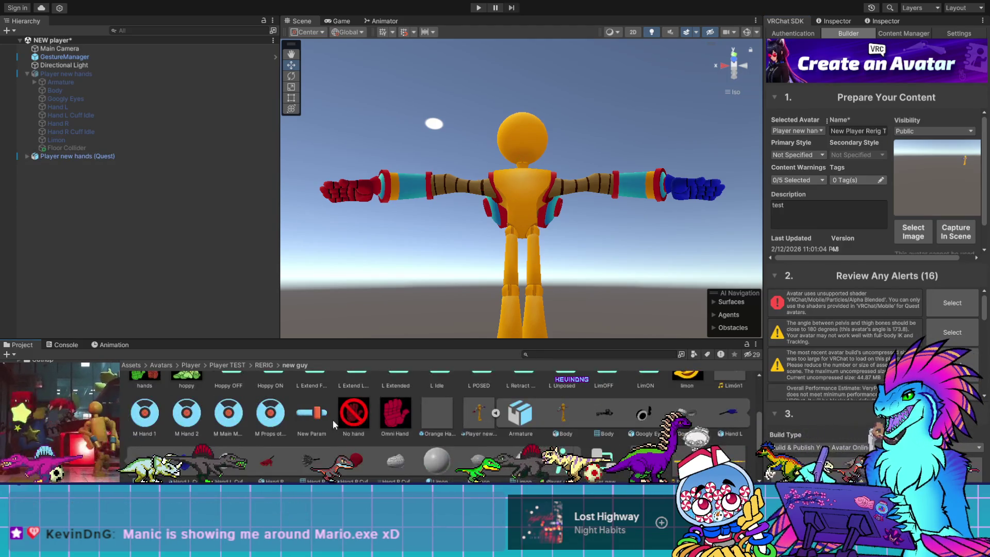
scroll(361, 420, up, 2)
scroll(438, 424, down, 3)
scroll(463, 423, up, 2)
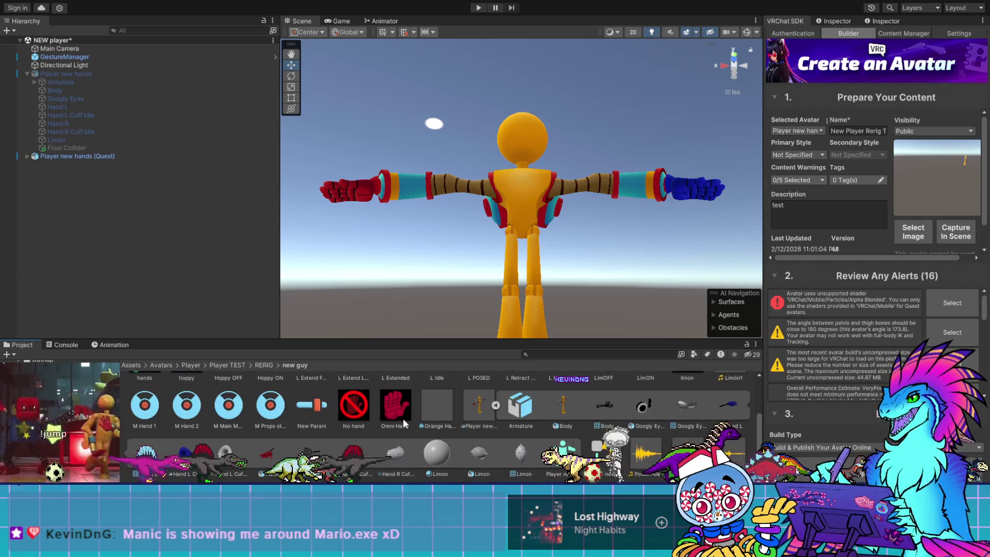
scroll(310, 408, up, 2)
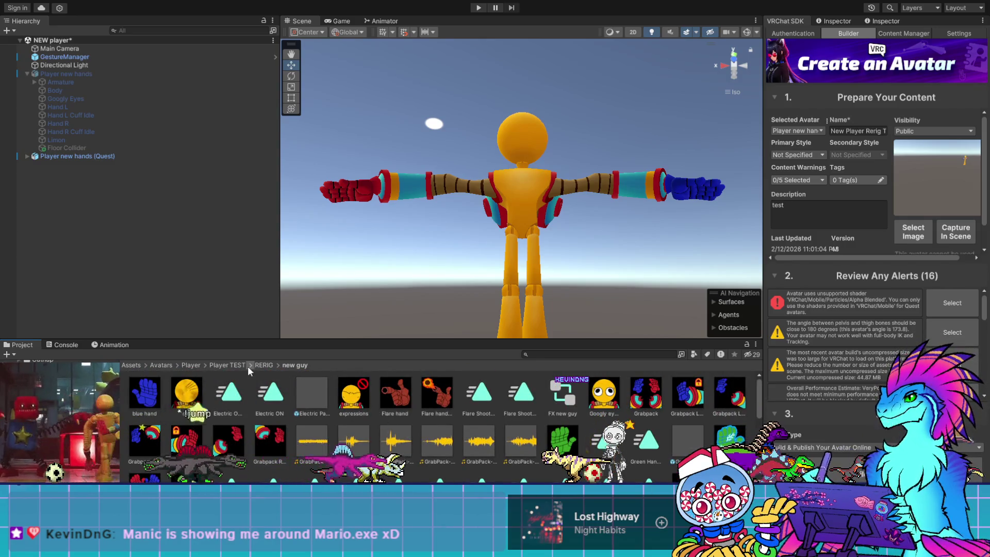
click(260, 366)
double_click(147, 394)
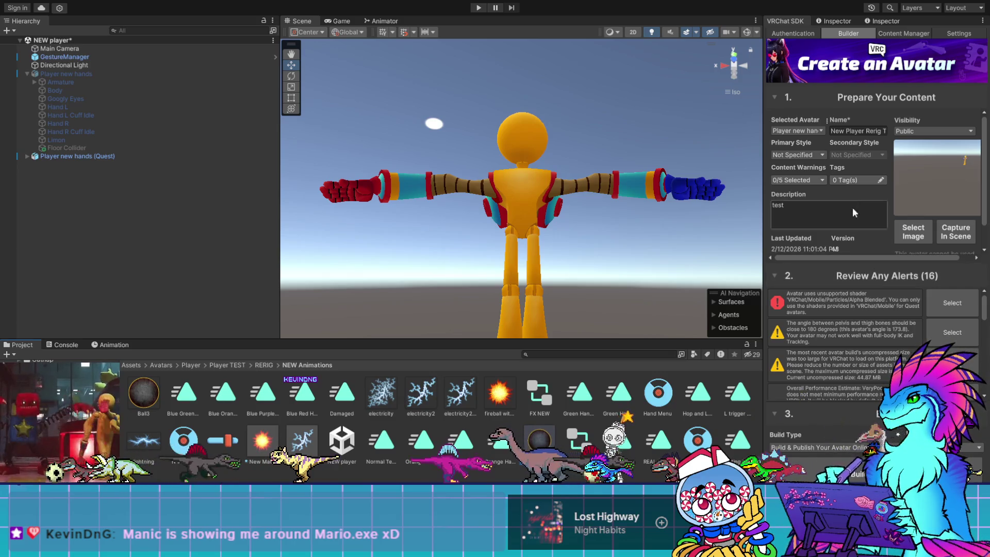
Step: Switch the PC 1 material's shader to VRChat/Mobile/Particles/Multiply, clearing the unsupported-shader alert
click(834, 21)
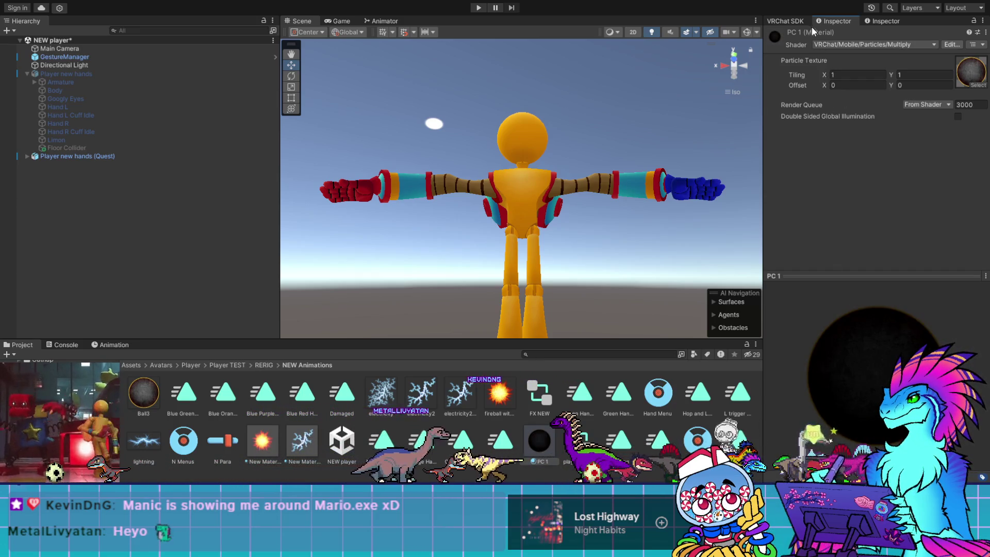
click(786, 20)
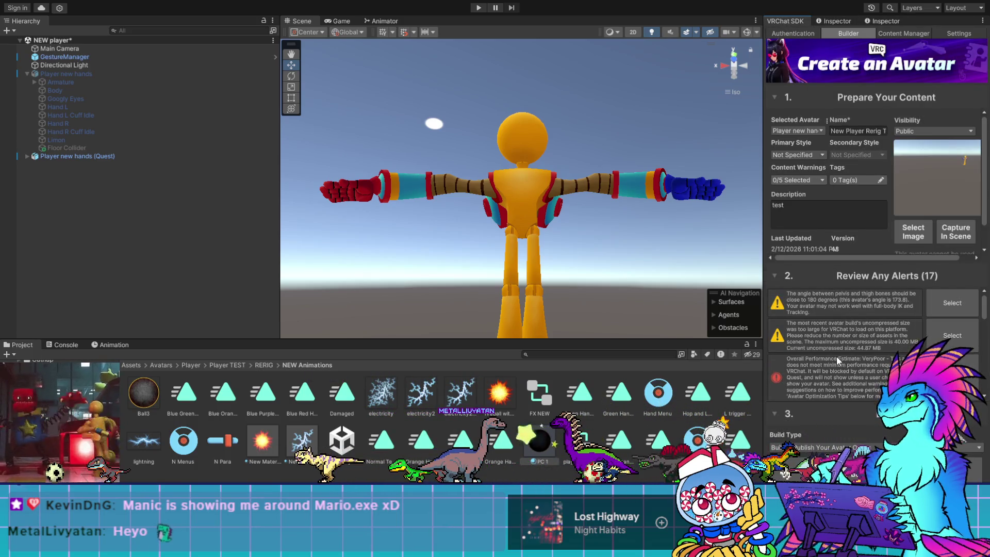
Step: Build & Publish Player new hands (Quest) until Upload Succeeded, updated 2/12/2026 11:05:35
scroll(835, 355, down, 3)
scroll(835, 355, down, 5)
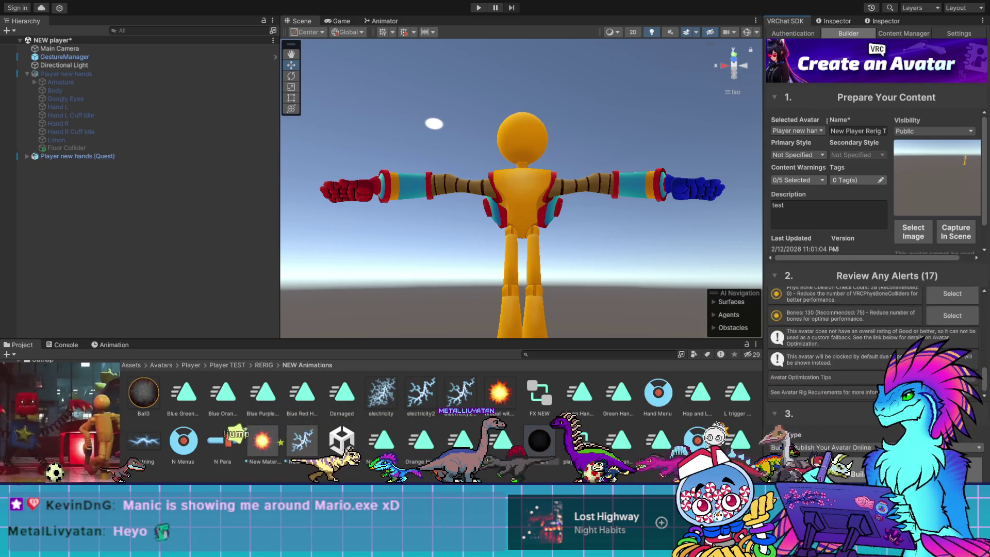
click(853, 473)
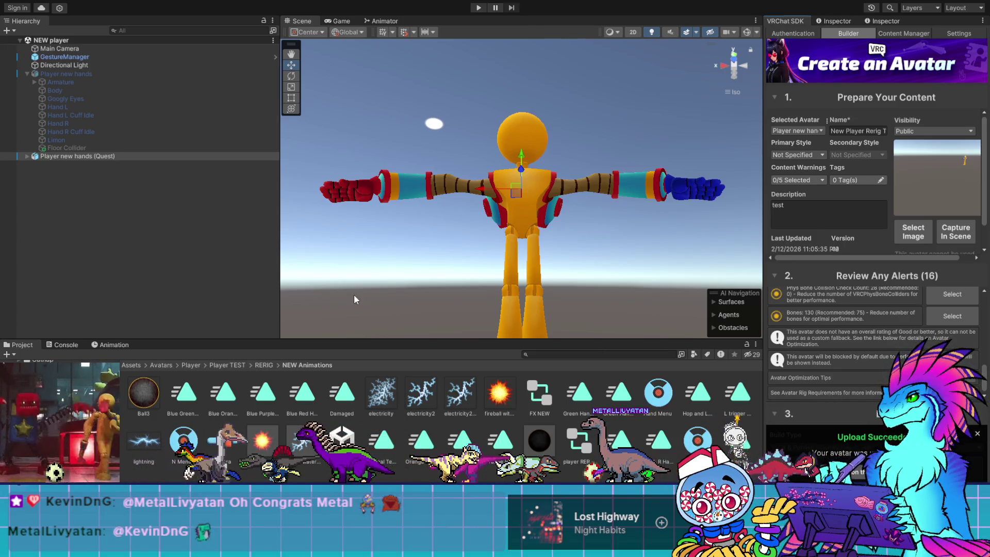
click(750, 83)
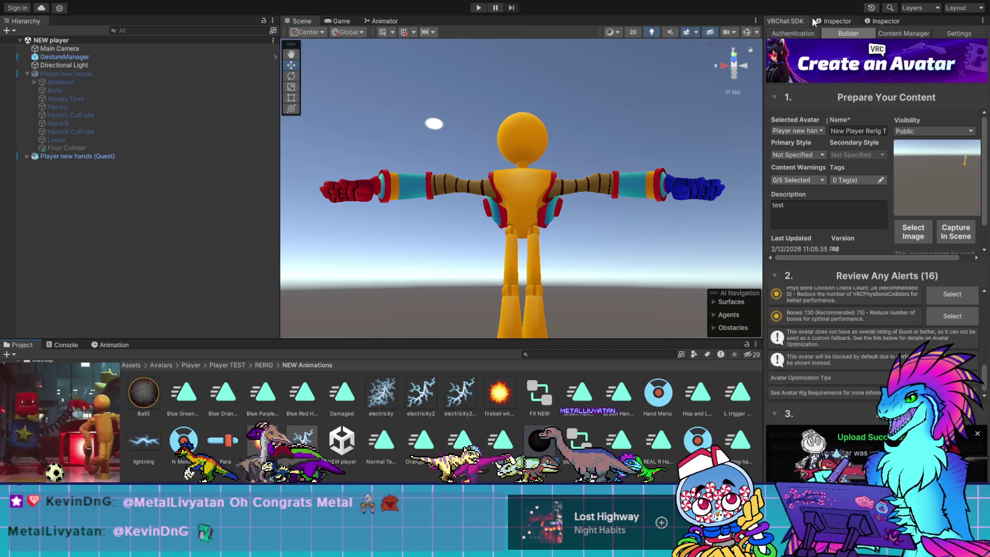
Step: Revert PC 1 to the VRChat/Mobile/Particles/Alpha Blended shader and dismiss the Upload Succeeded notice
click(831, 20)
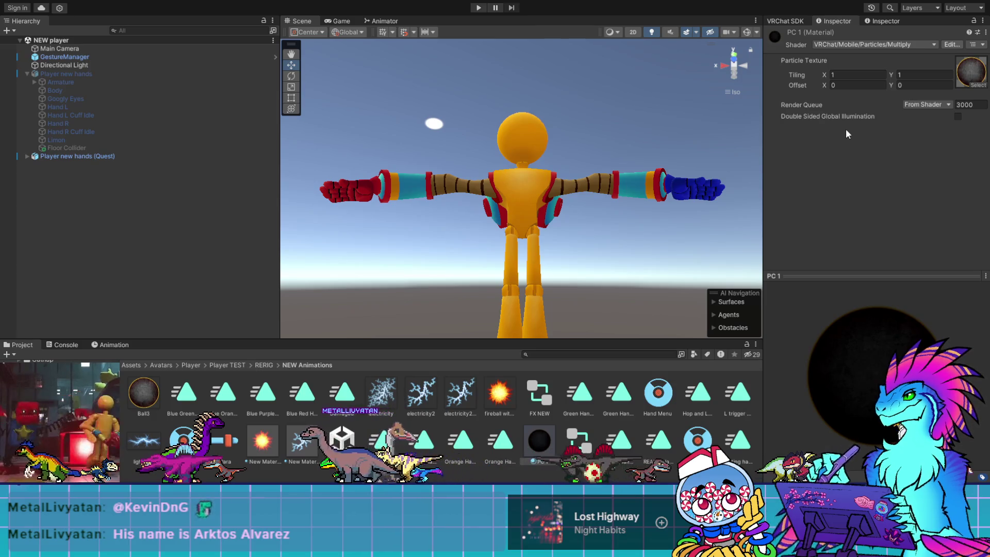
key(ctrl+z)
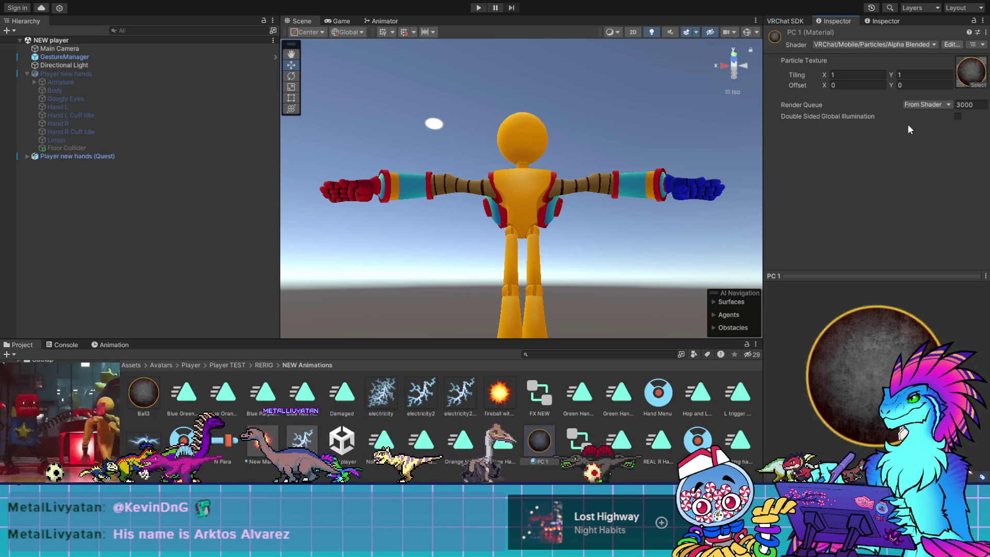
click(773, 20)
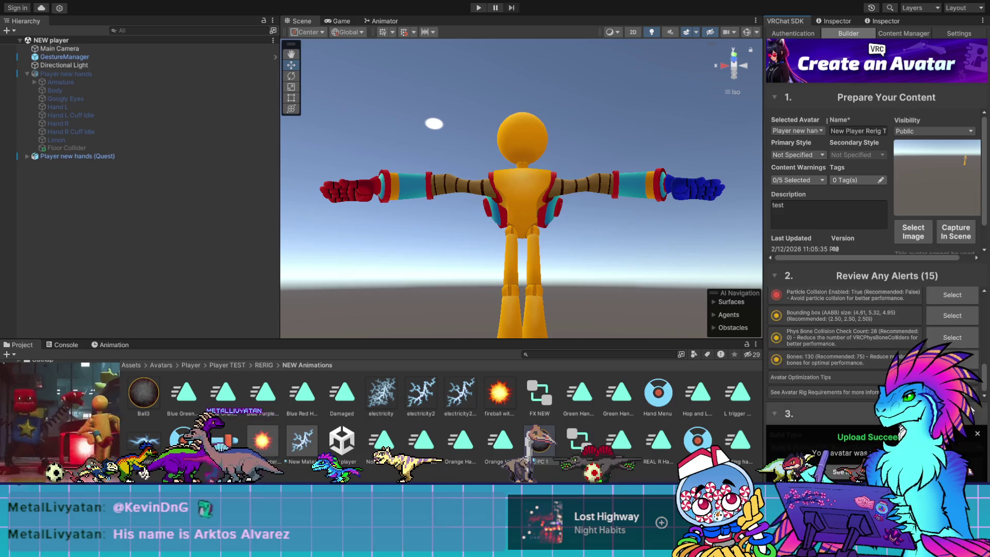
click(976, 441)
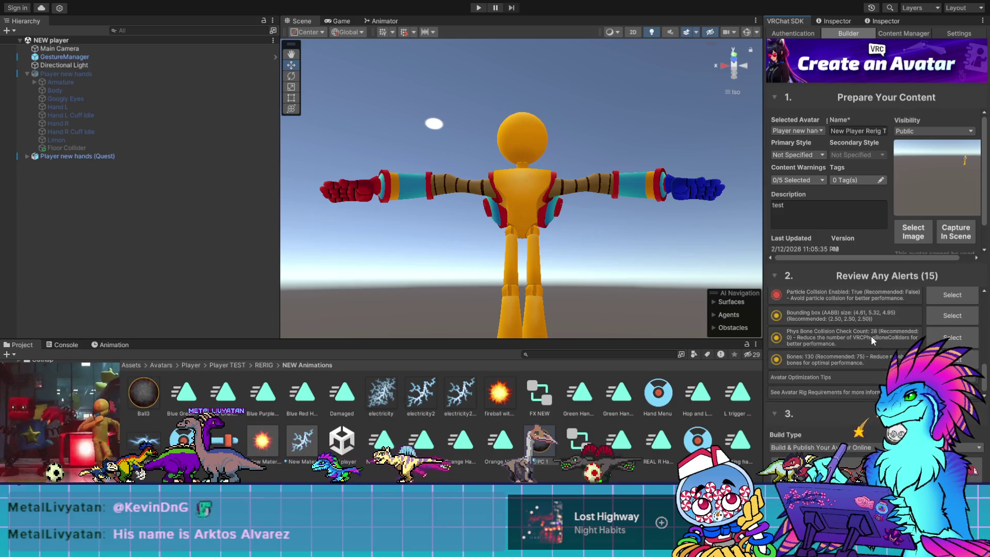
scroll(871, 335, up, 3)
scroll(868, 342, up, 3)
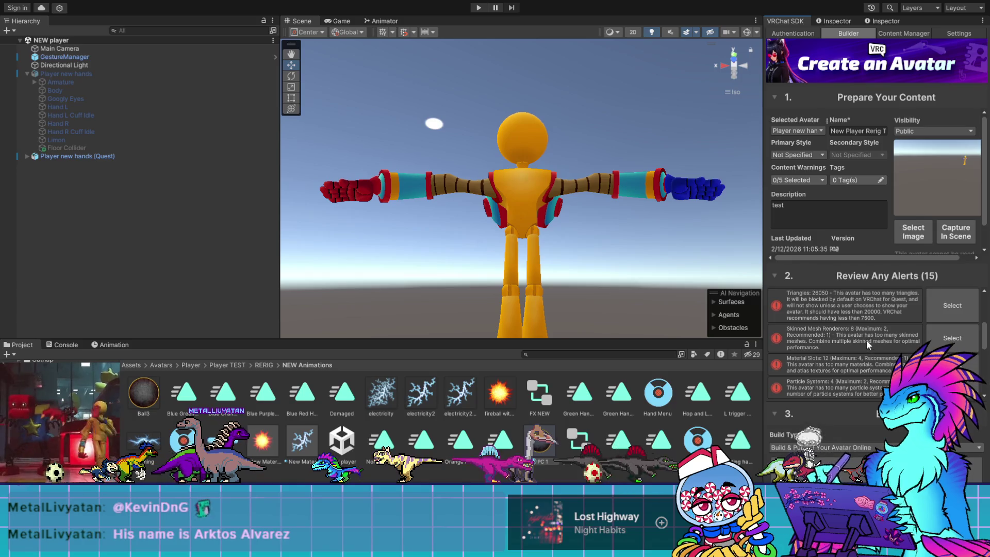
Step: Read through the 15 Quest alerts, then show Player new hands (Quest) in the Inspector
scroll(864, 335, up, 1)
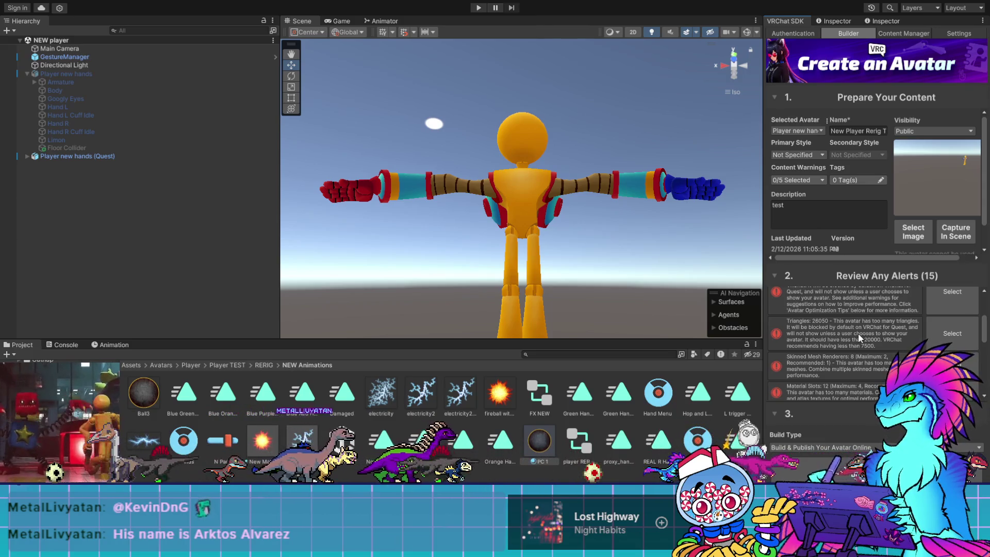
scroll(858, 333, up, 3)
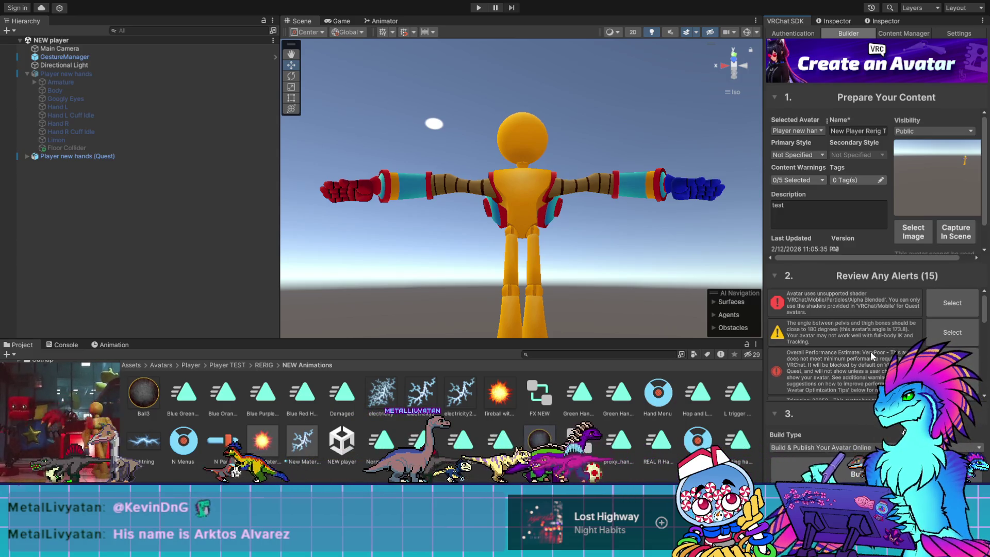
scroll(870, 351, down, 3)
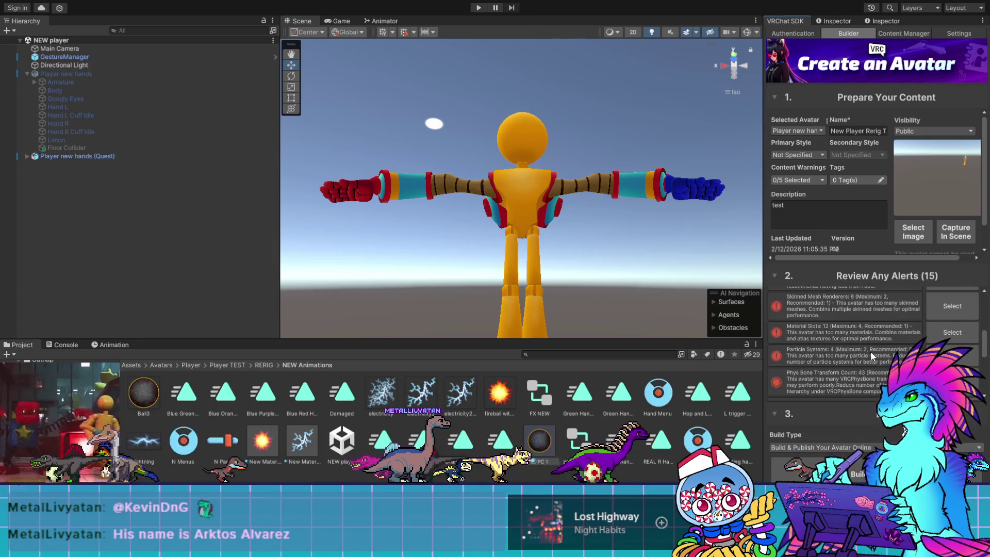
scroll(870, 351, down, 1)
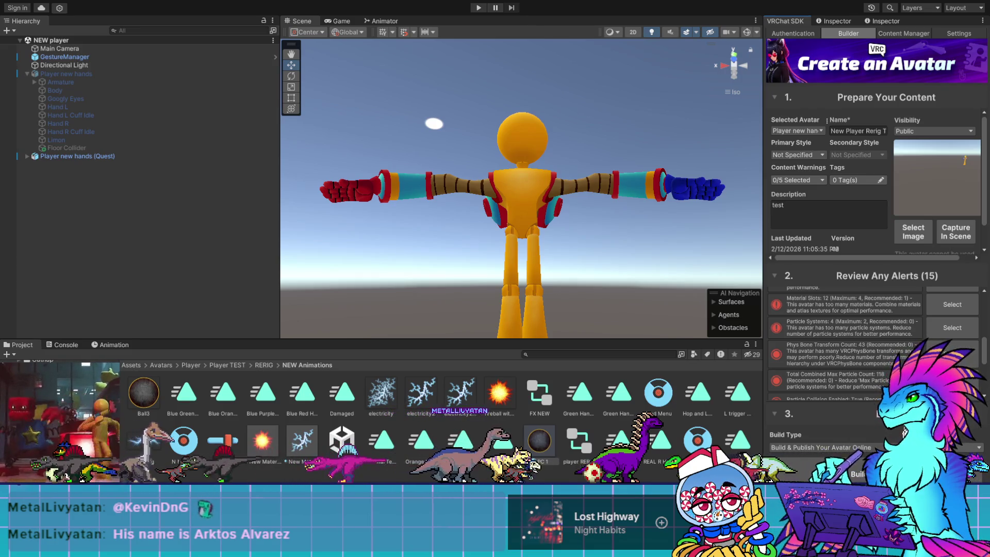
scroll(870, 361, down, 1)
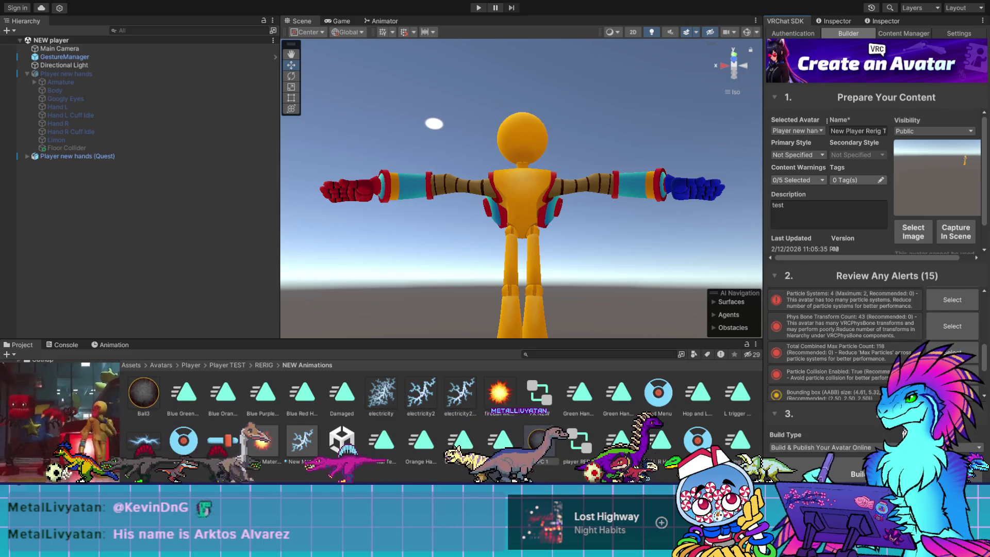
scroll(845, 340, down, 2)
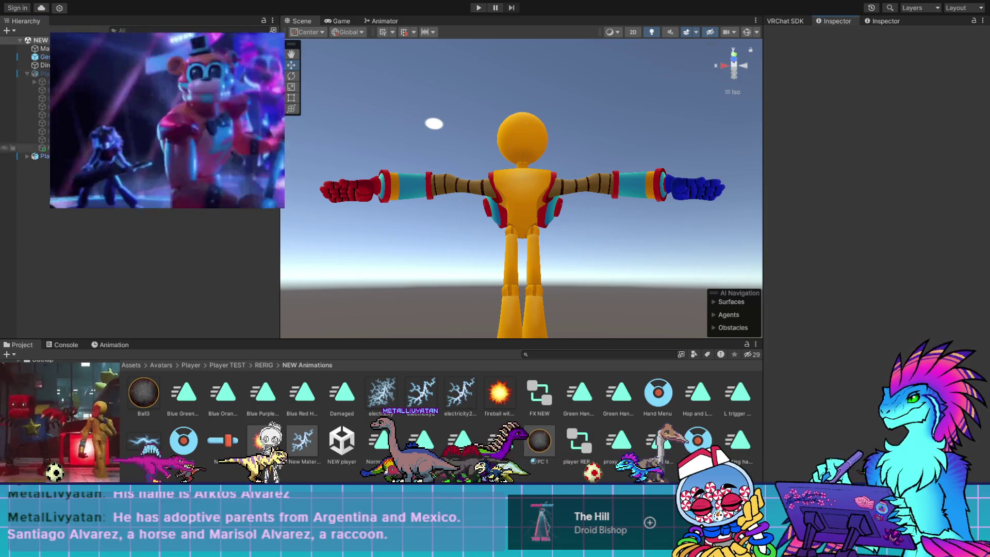
click(44, 155)
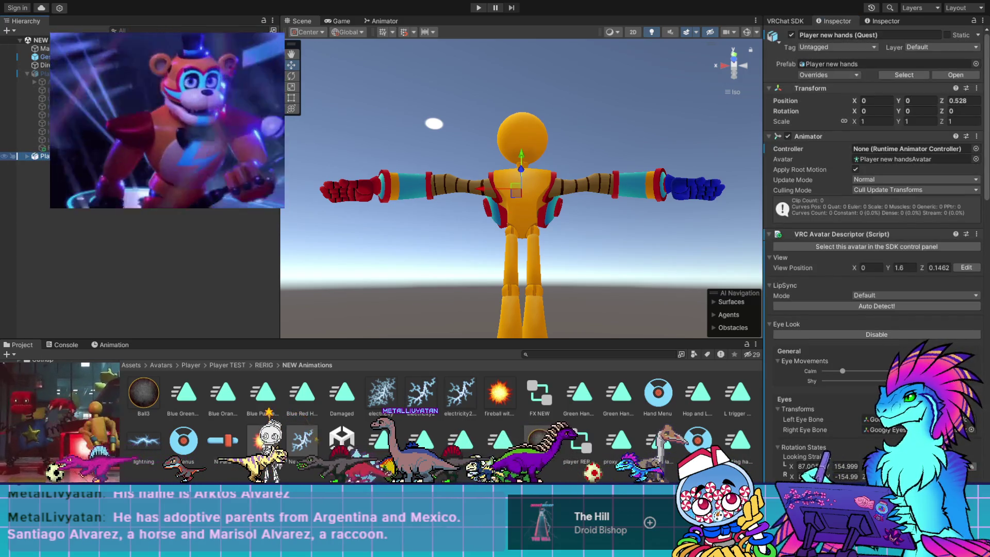
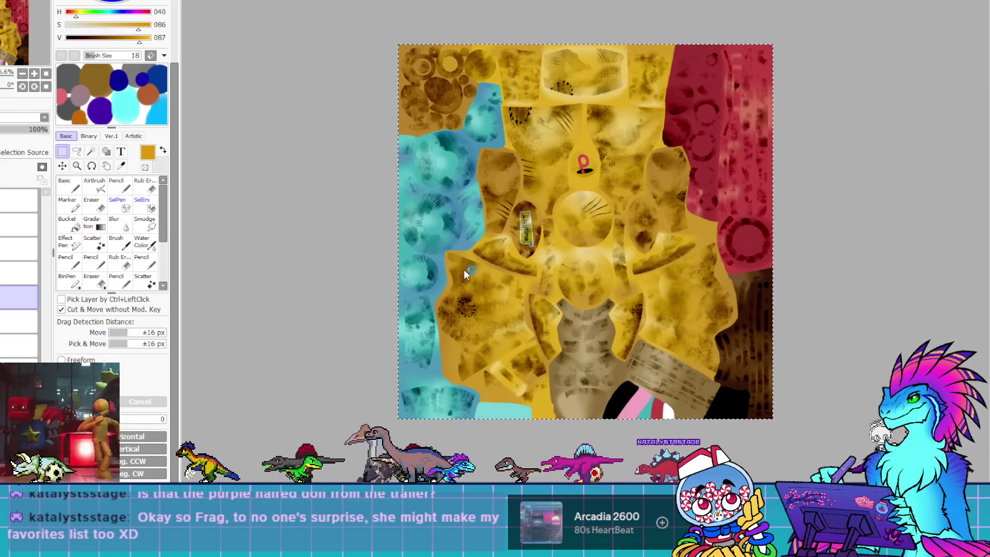
Step: Close the yellow texture document in PaintTool SAI with Ctrl+W
key(ctrl+w)
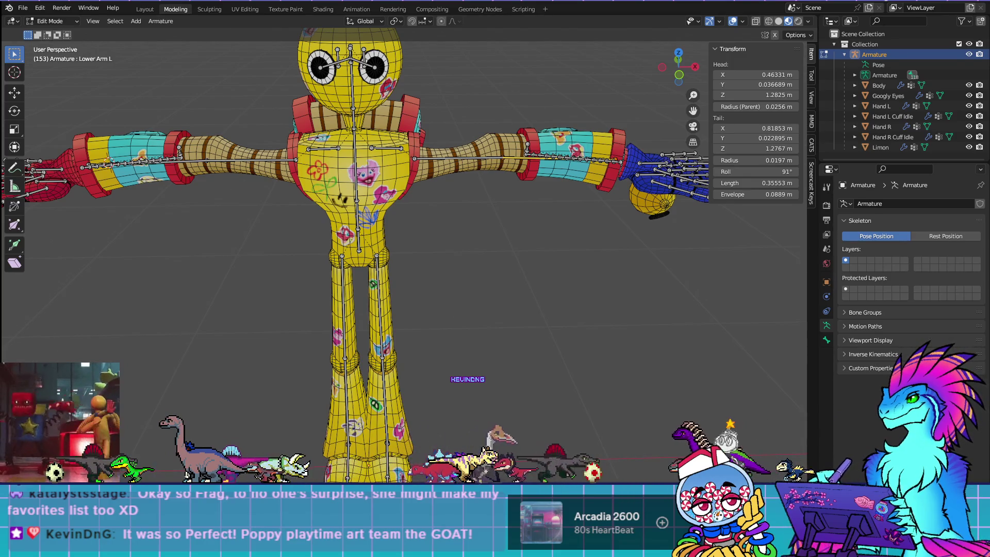
Step: Quit Blender, saving the reweighted rig file when prompted
key(ctrl+q)
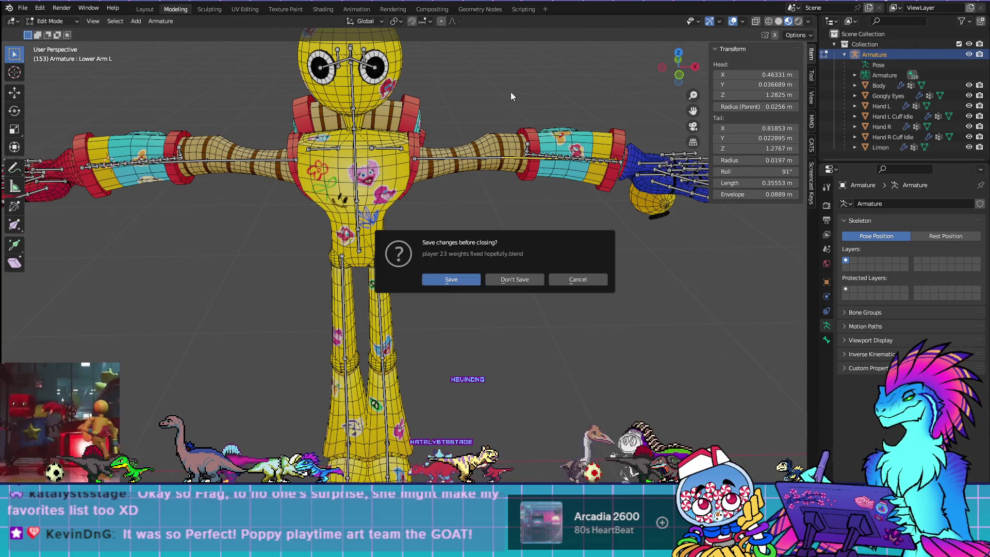
click(439, 281)
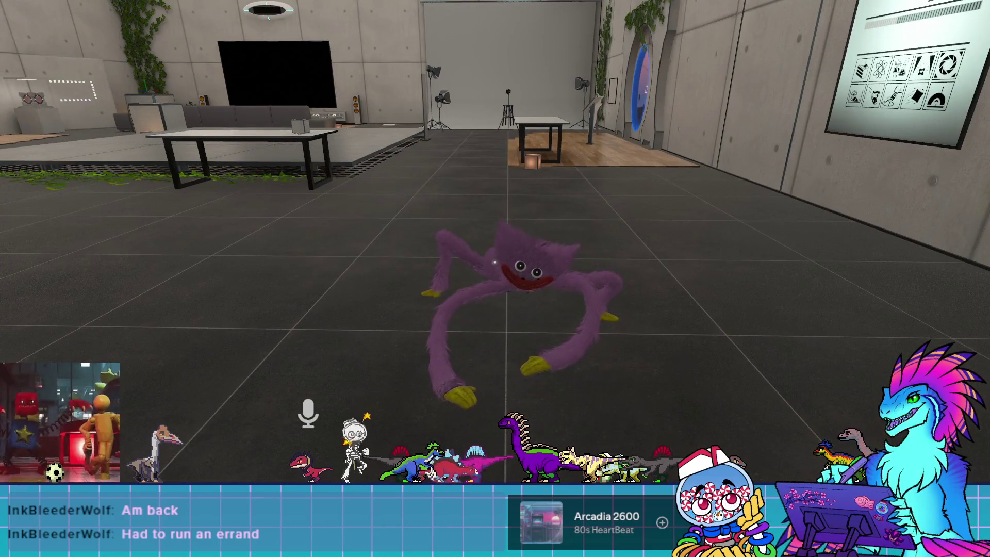
Step: Apply the New Player Rerig Test avatar from the Launch Pad's Avatars list and close the menu
key(Escape)
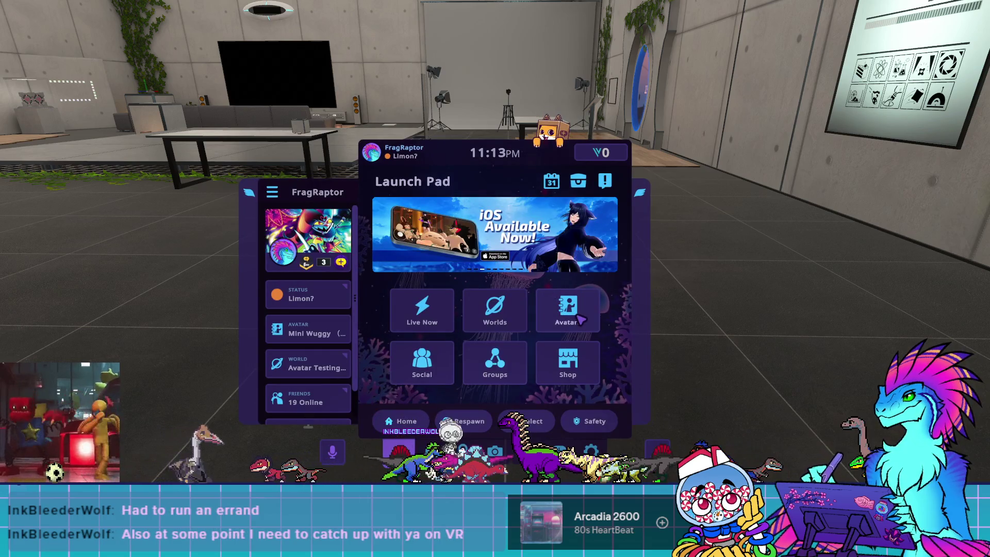
click(568, 308)
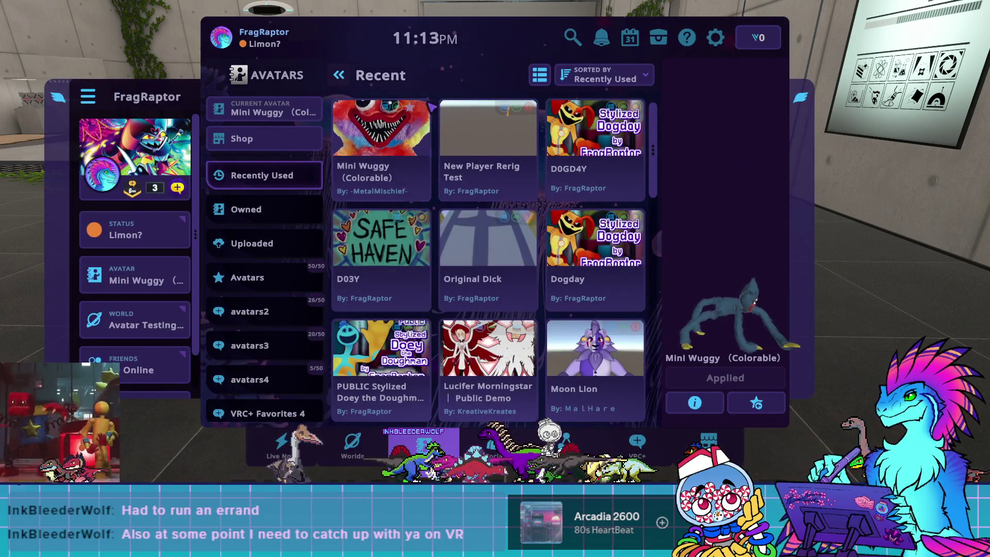
click(488, 149)
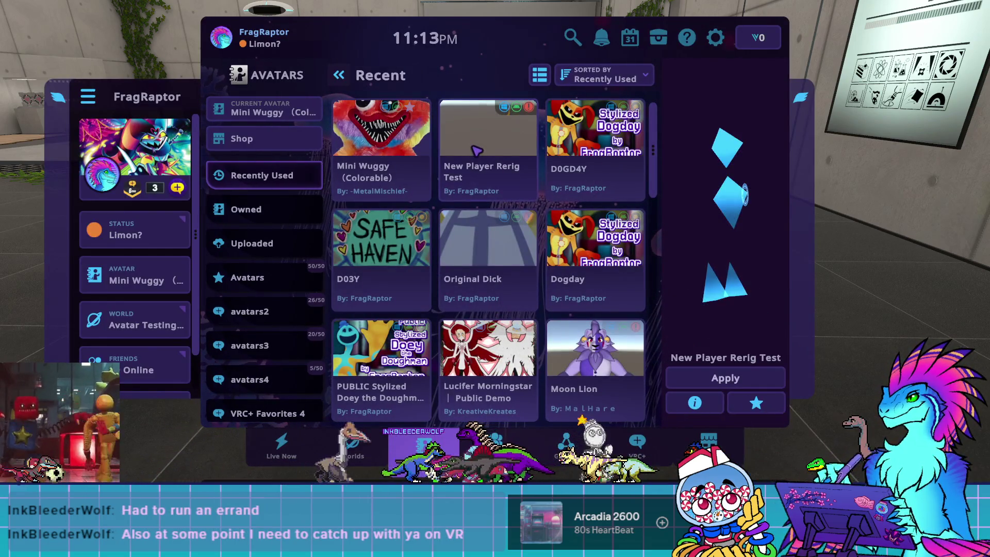
click(720, 379)
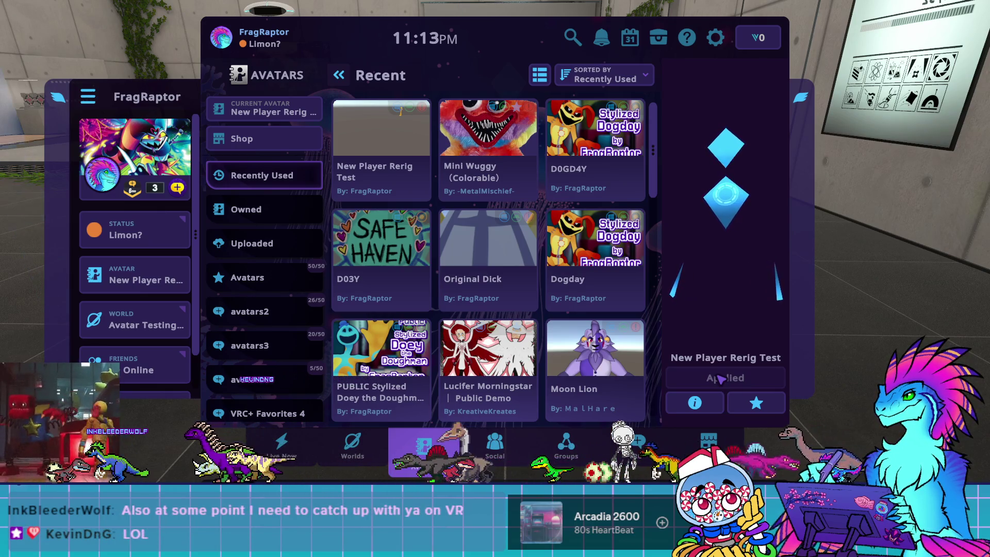
key(Escape)
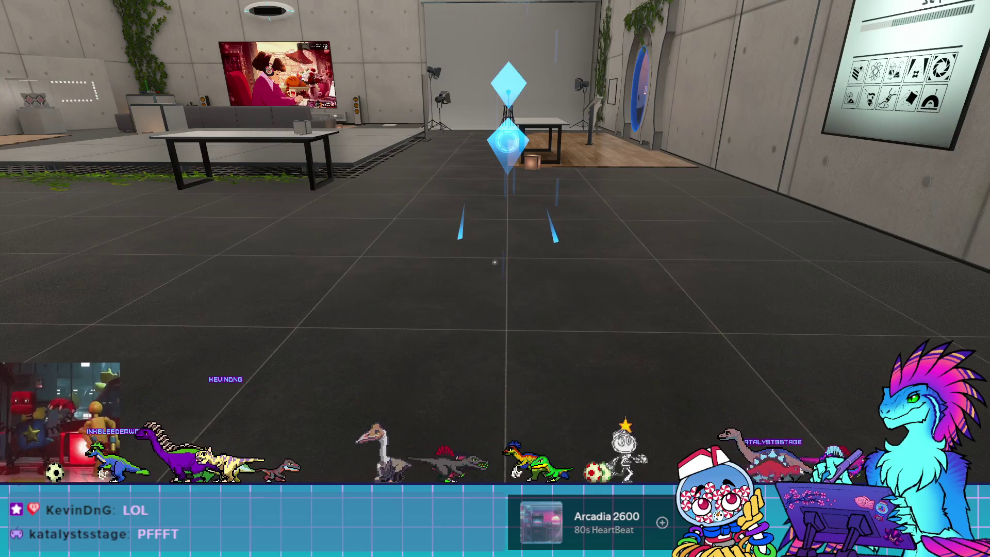
Step: Back up in the world to view the yellow New Player Rerig Test avatar
key(s)
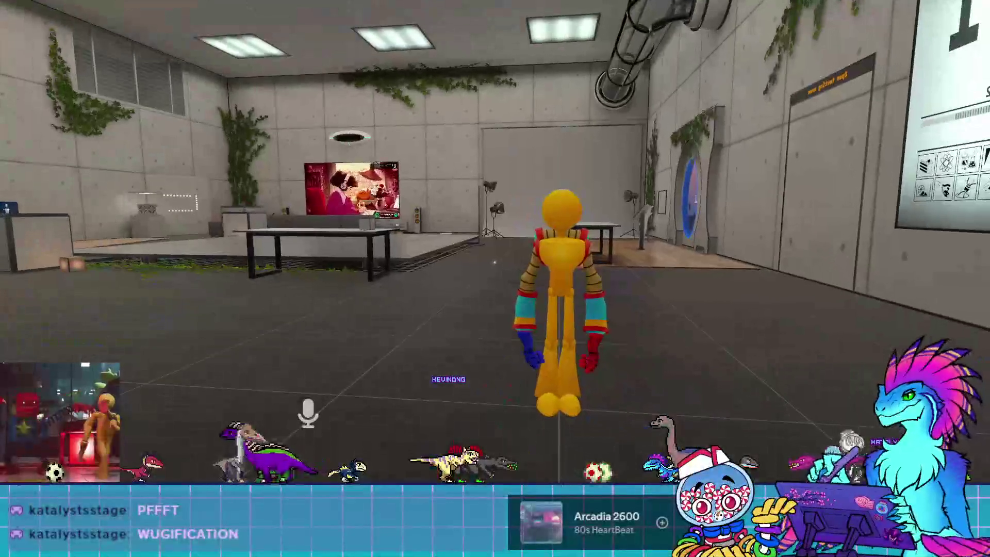
Step: Set the avatar height to 1.60m through the Action Menu's Quick Actions > Avatar Height
key(r)
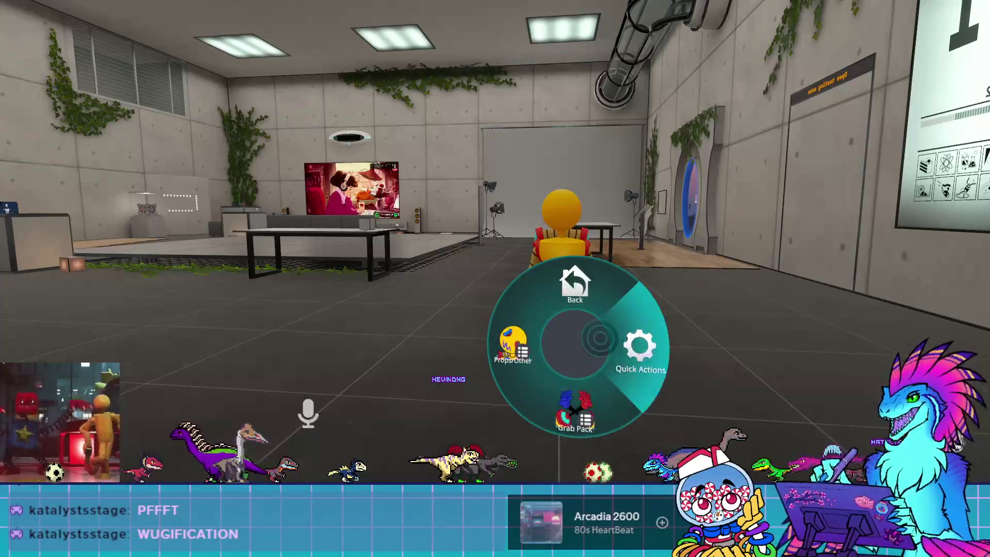
click(639, 350)
click(515, 330)
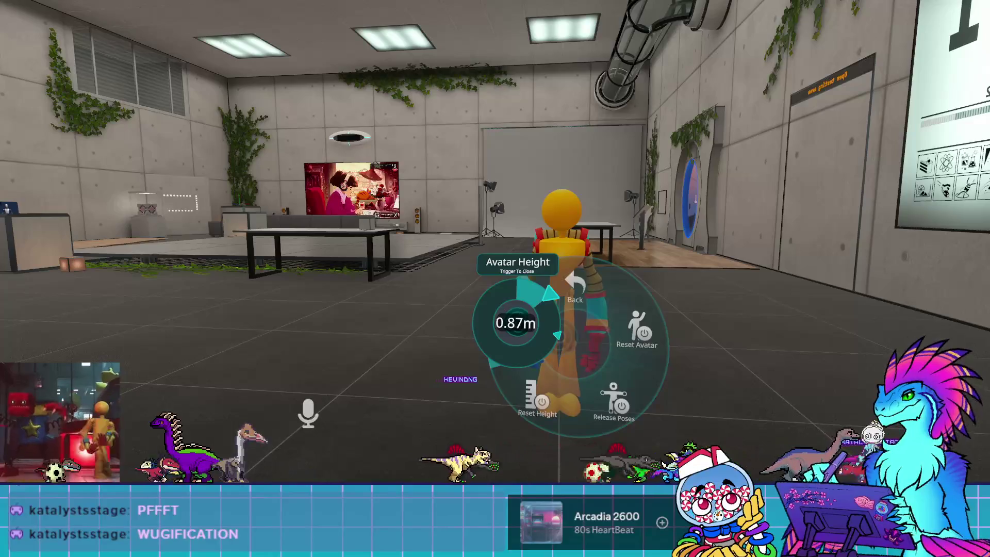
scroll(515, 322, up, 5)
click(516, 323)
key(r)
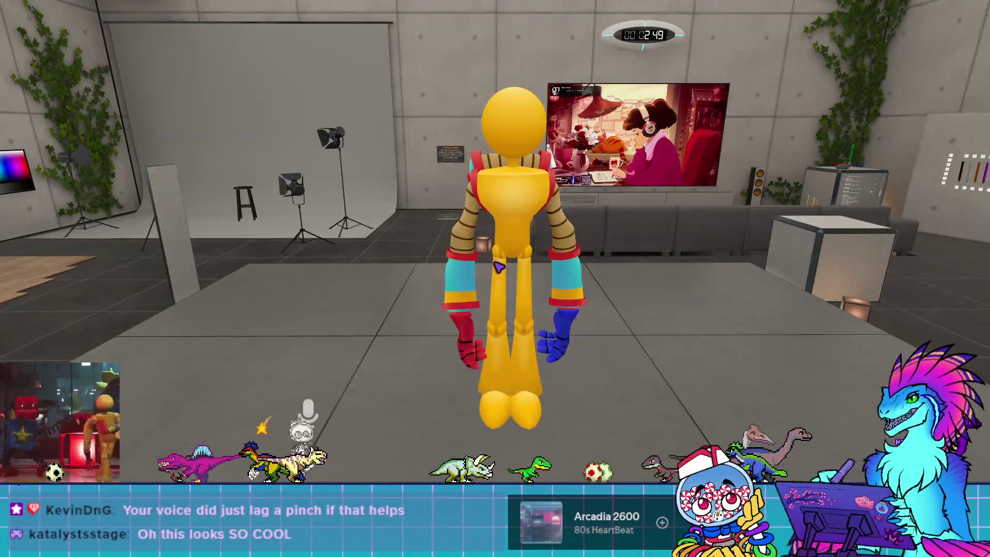
Step: Switch the worn avatar to D0GD4Y and close the menu
key(Escape)
click(566, 308)
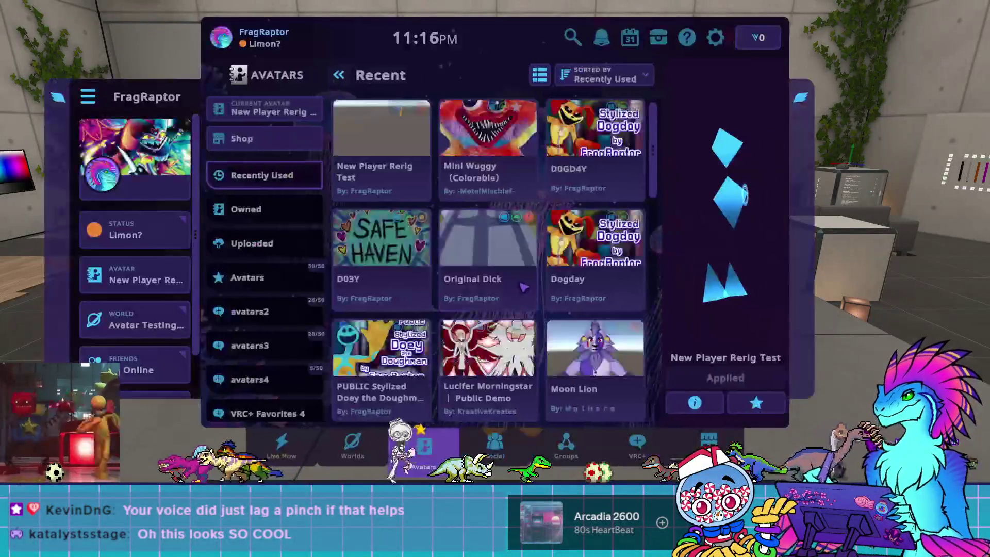
click(566, 177)
click(725, 378)
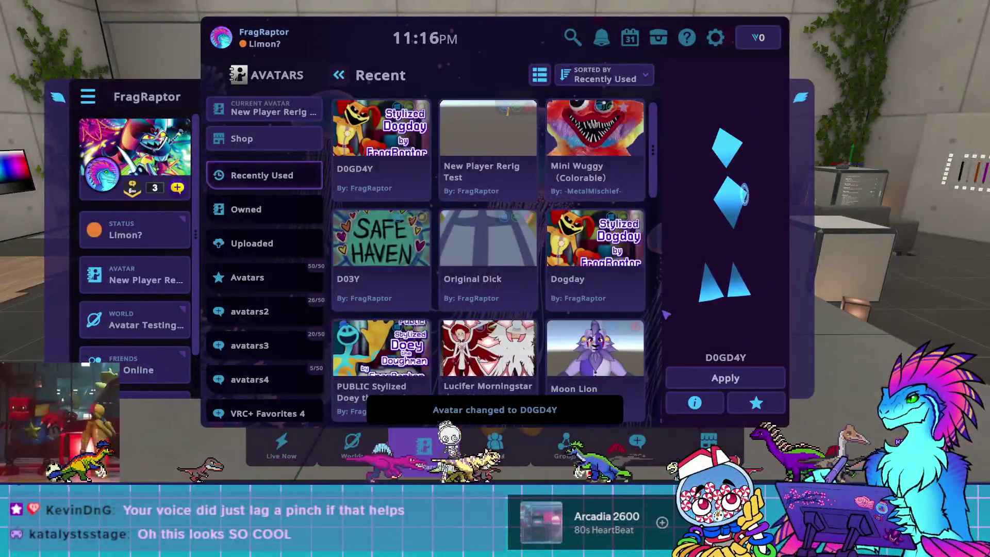
key(Escape)
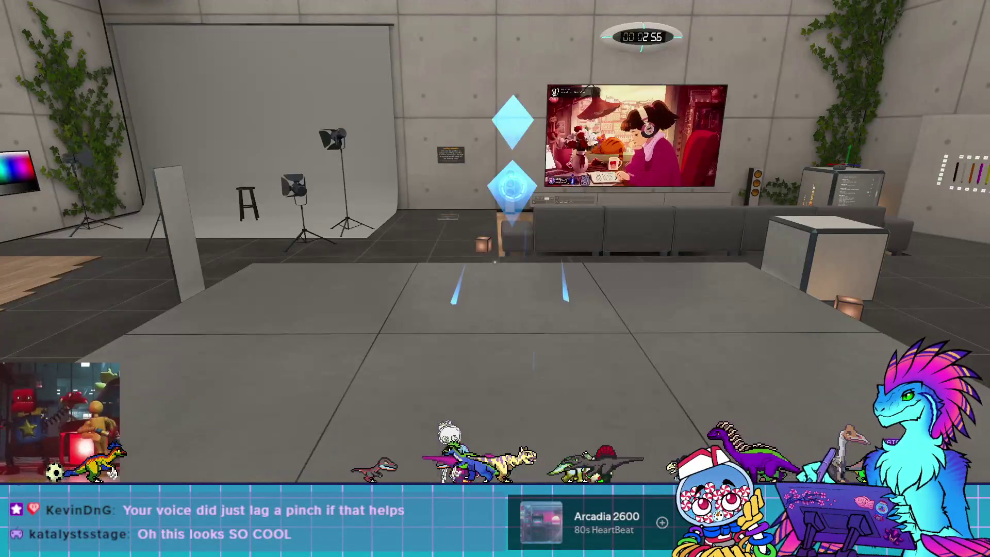
Step: Unmute the microphone and bring up the Launch Pad quick menu
key(v)
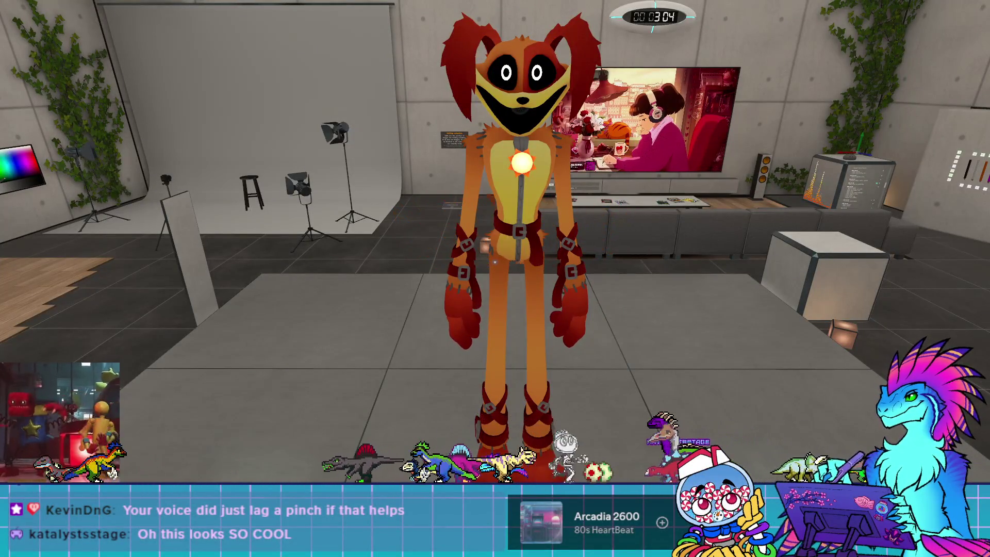
key(v)
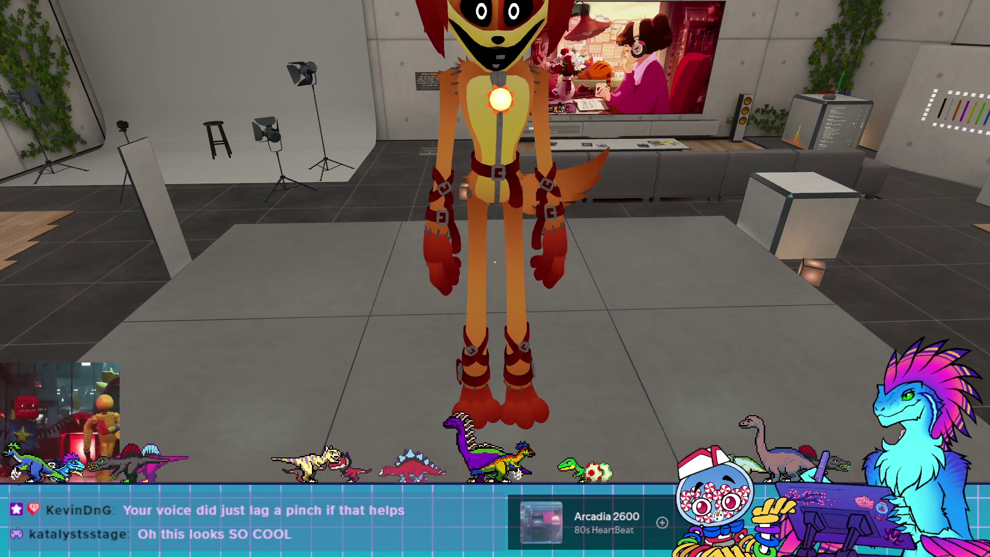
key(Escape)
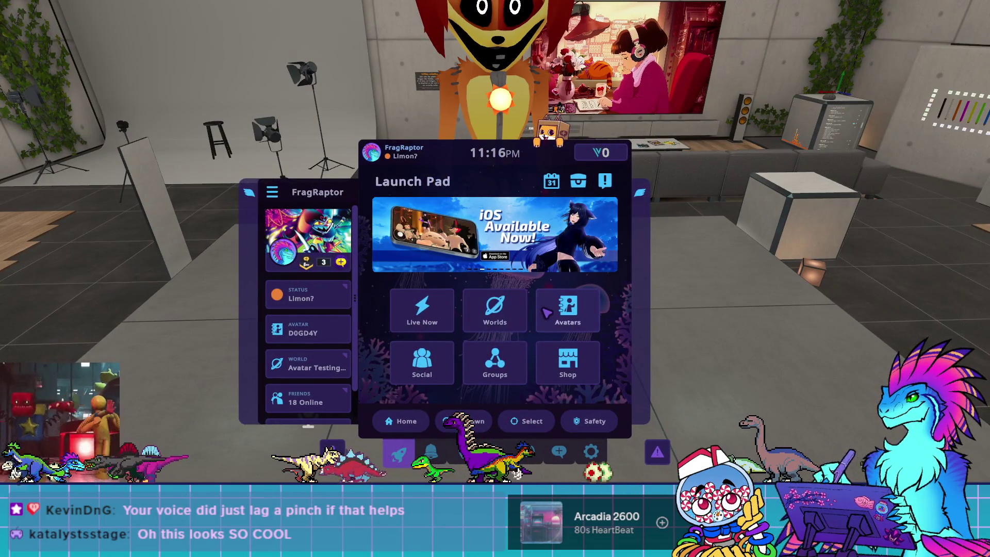
Step: Wear Smoon test 52 from the Uploaded avatars list and close the menu
click(568, 309)
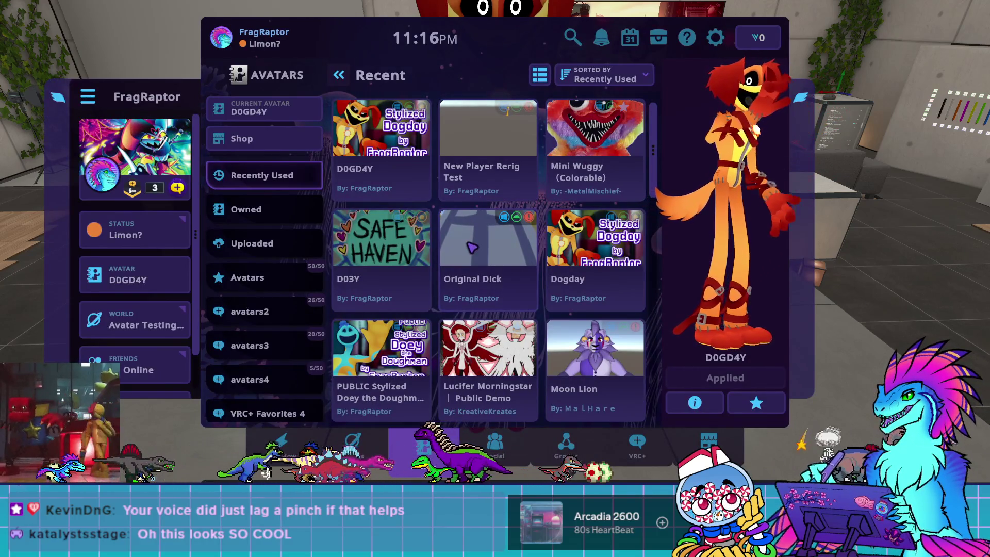
click(266, 242)
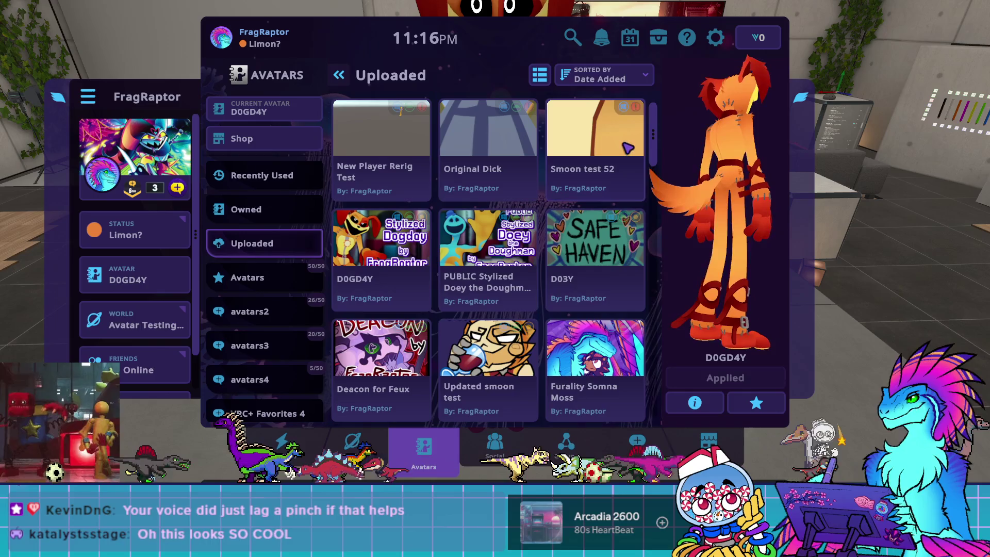
click(596, 154)
click(704, 375)
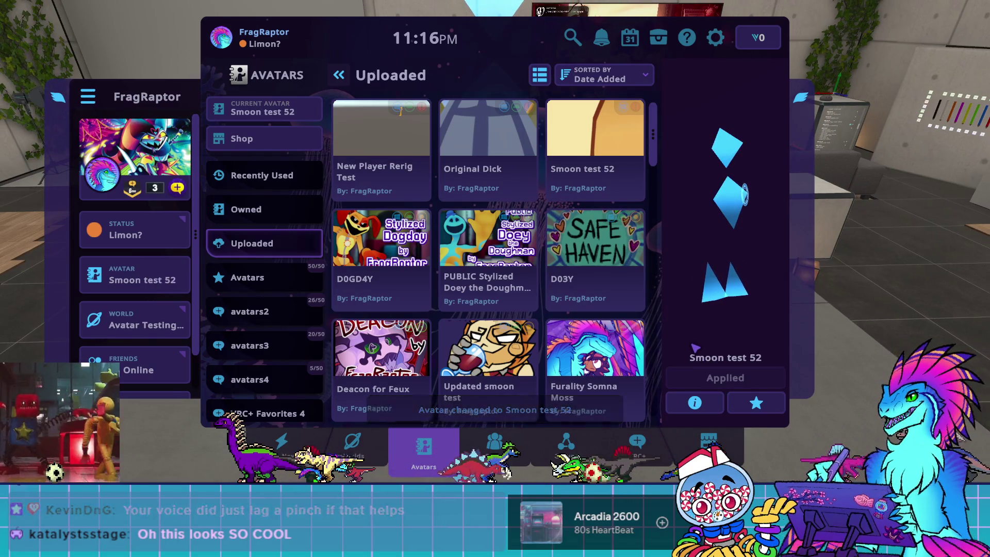
key(Escape)
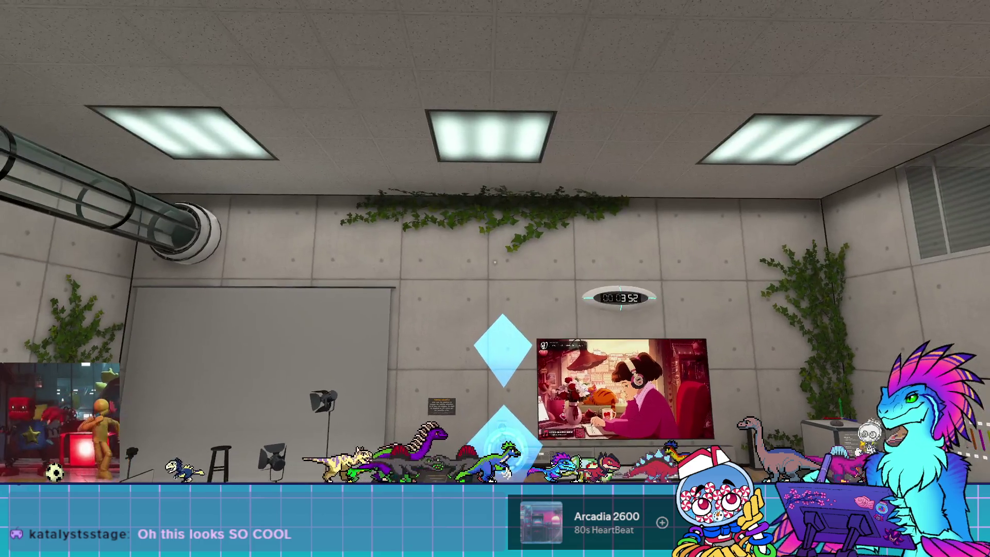
Step: Look up toward the room's ceiling while the Smoon test 52 avatar loads
click(495, 262)
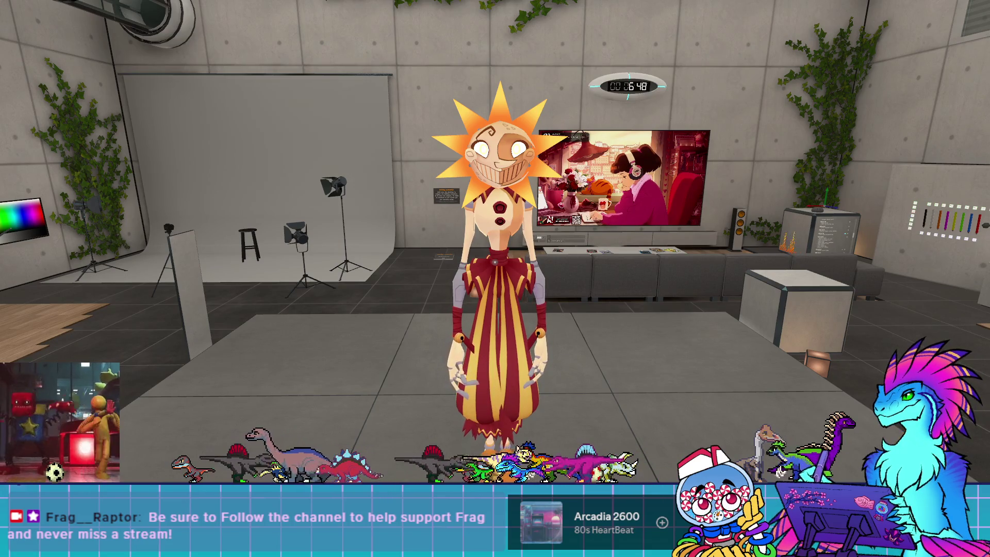
Step: Open the avatars browser, stray into the shop page, and back out to the quick menu
key(Escape)
click(567, 310)
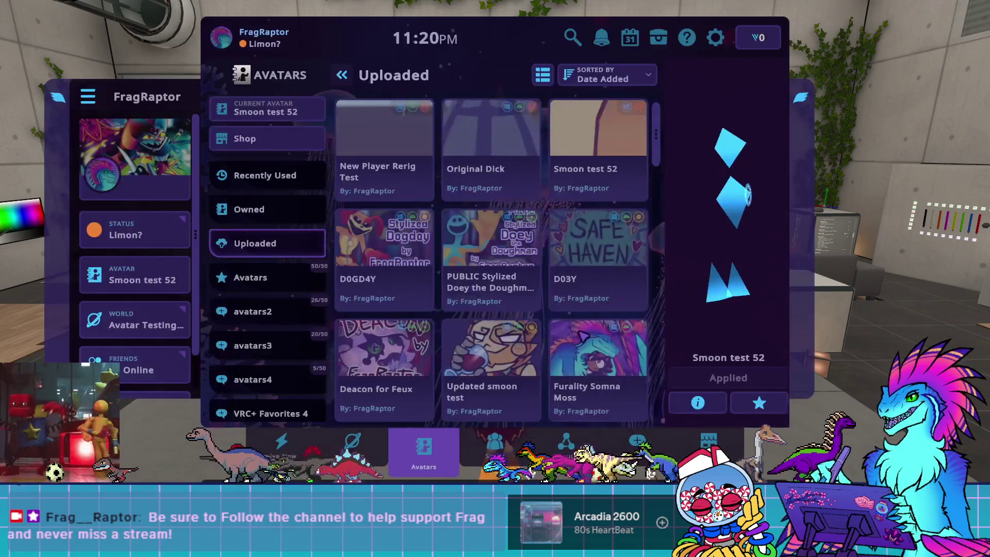
click(323, 144)
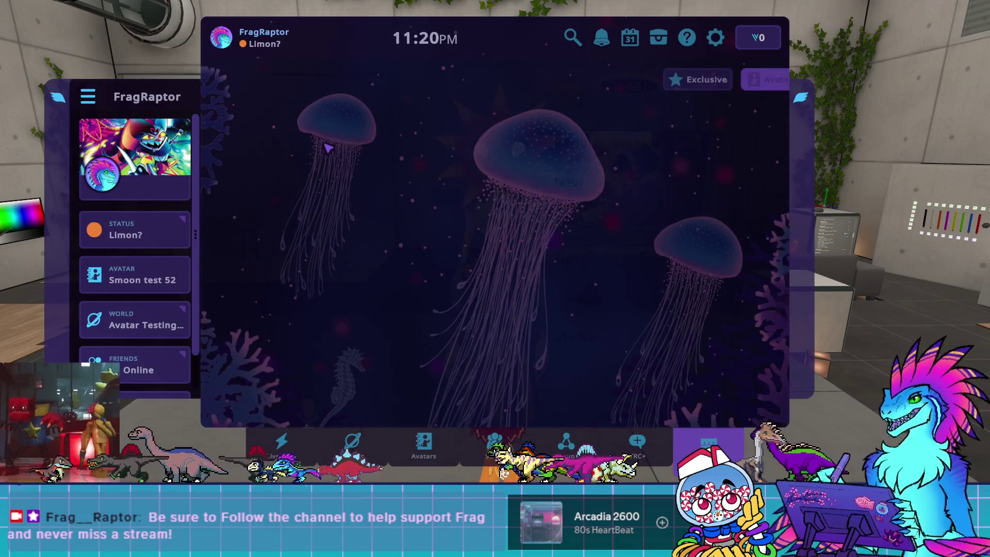
key(Escape)
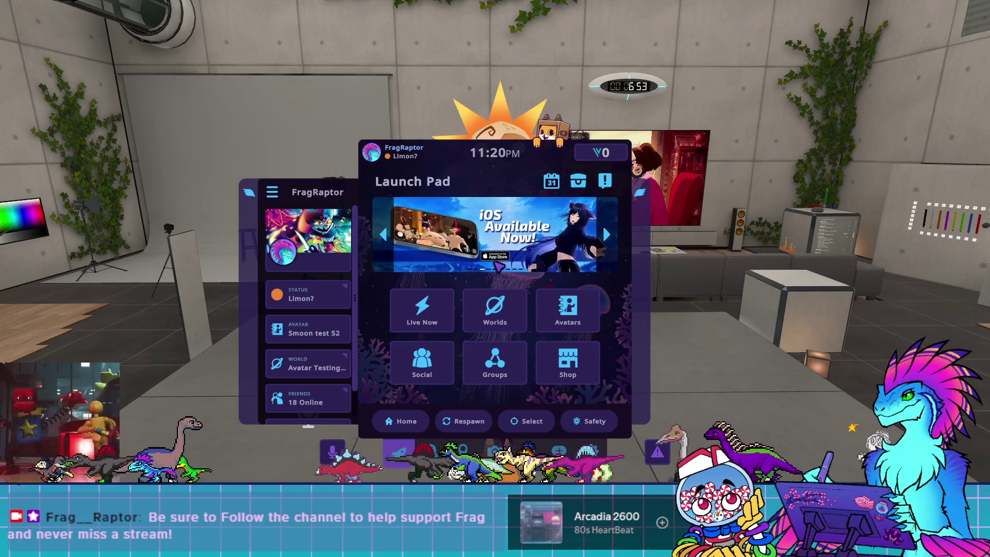
Step: Apply New Player Rerig Test from the uploaded avatars and close the menus
click(568, 309)
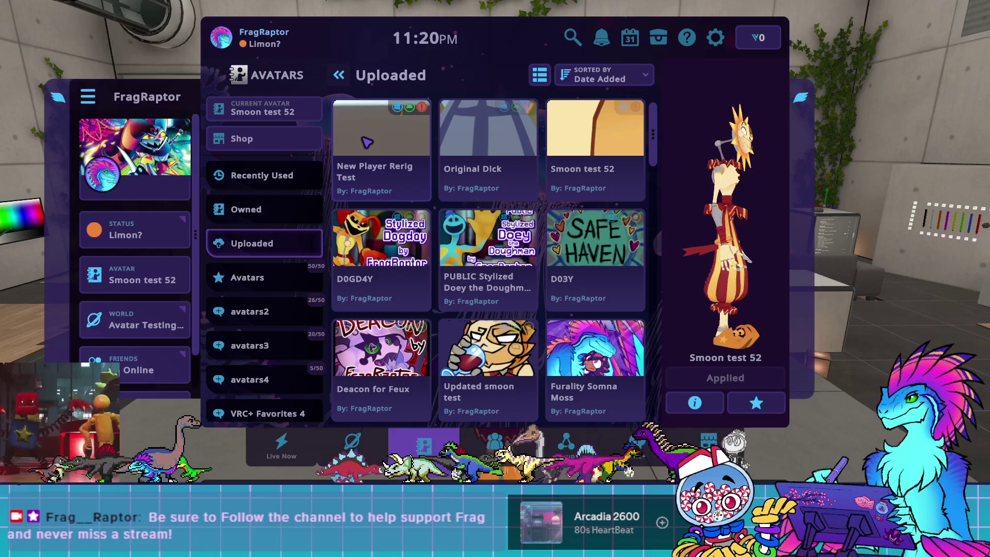
click(404, 171)
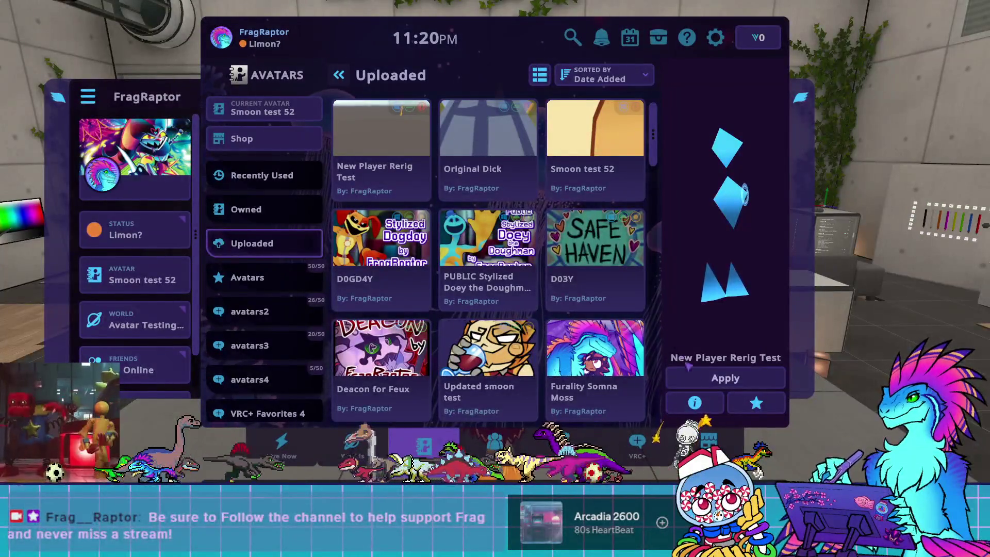
click(722, 378)
key(Escape)
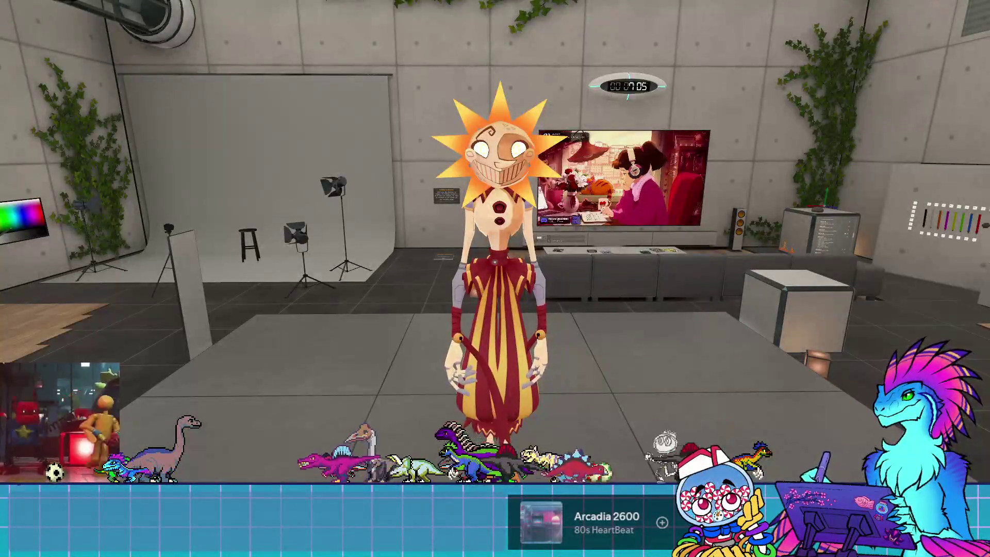
key(Escape)
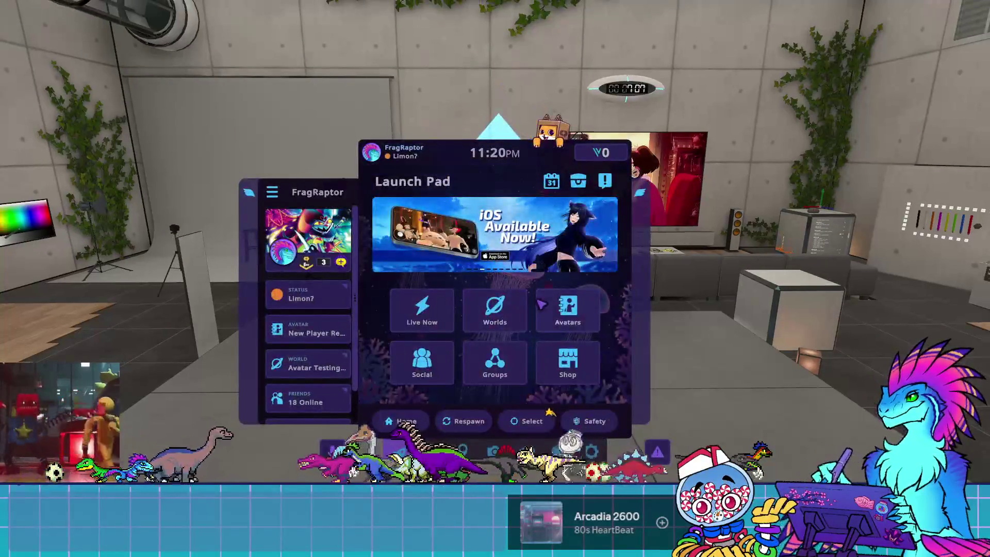
key(Escape)
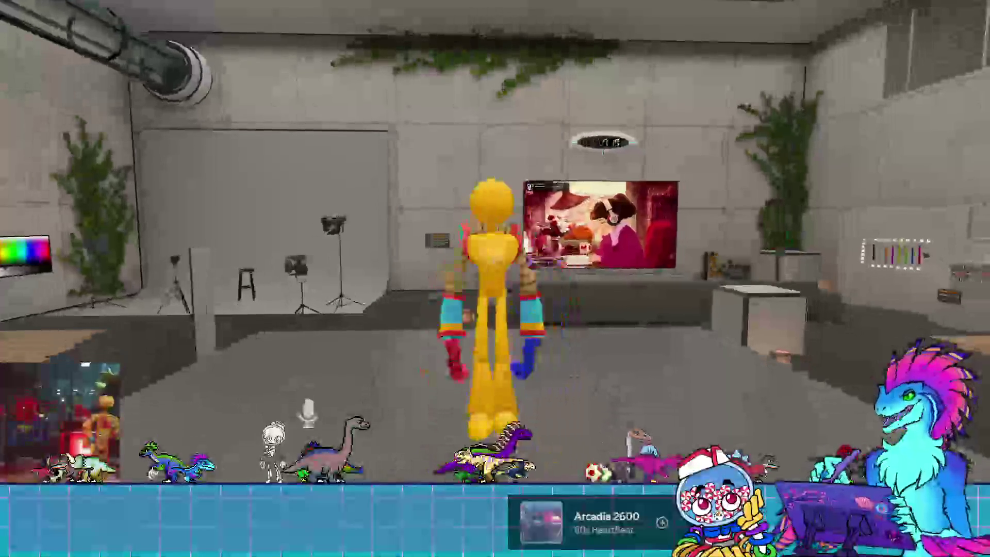
Step: Turn on Googly Eyes in the avatar's custom toggles submenu
key(t)
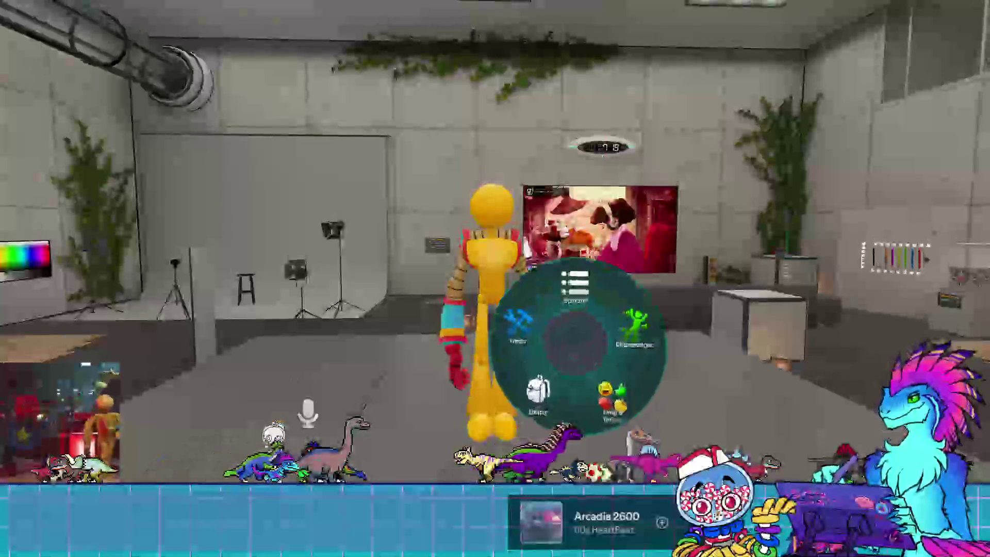
click(554, 331)
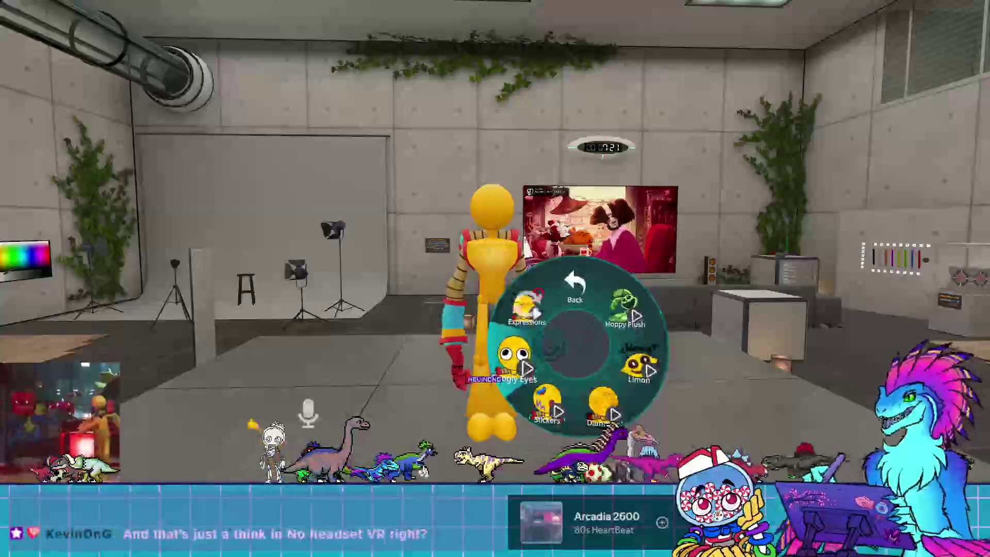
key(t)
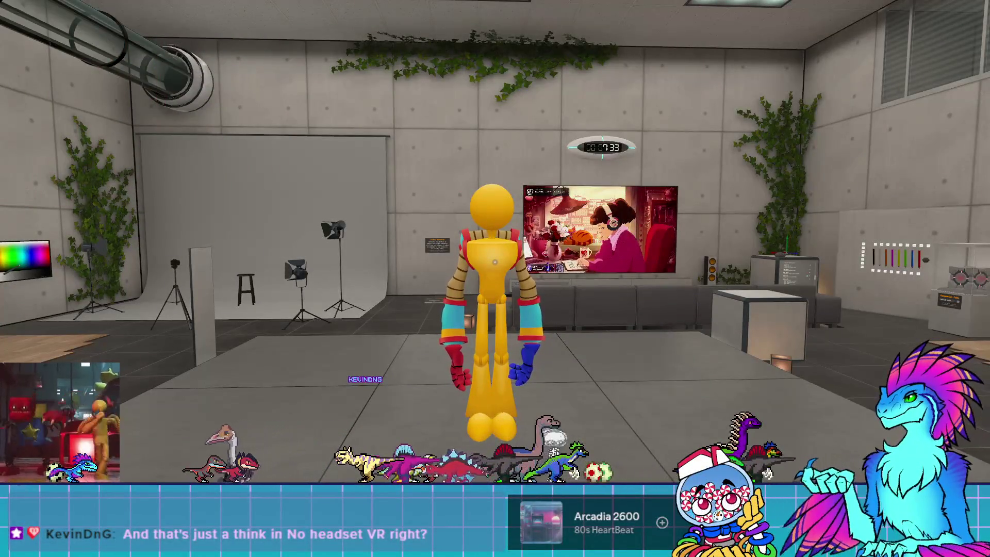
key(r)
key(t)
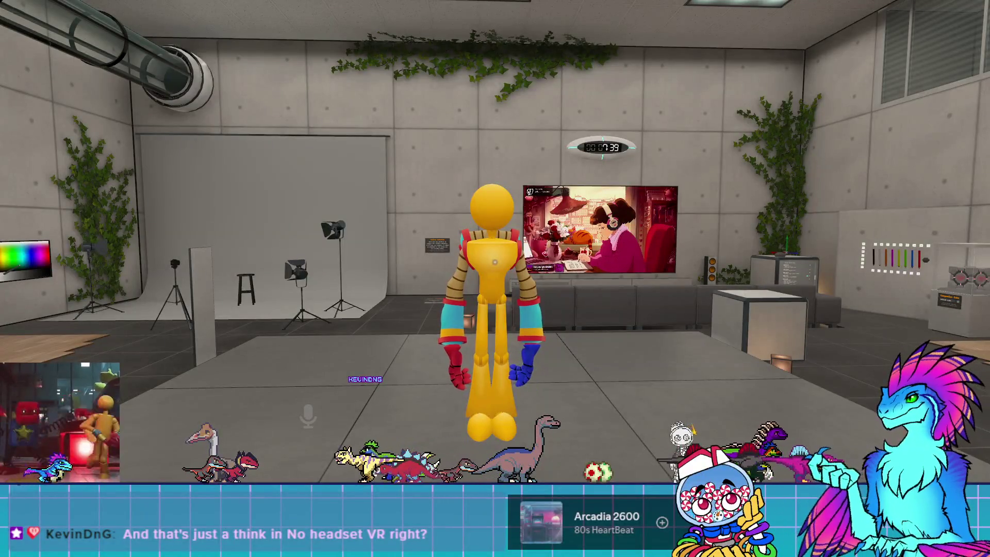
key(t)
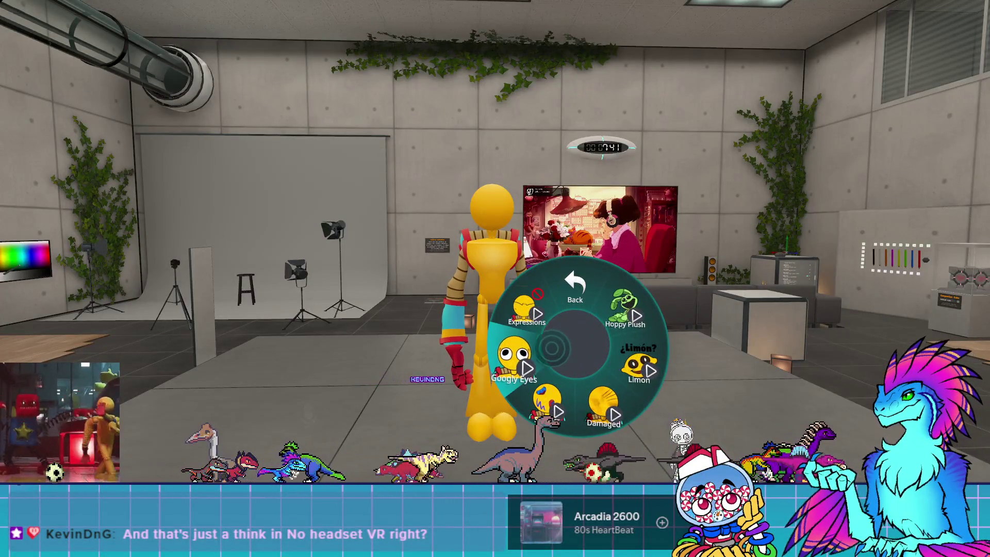
click(513, 361)
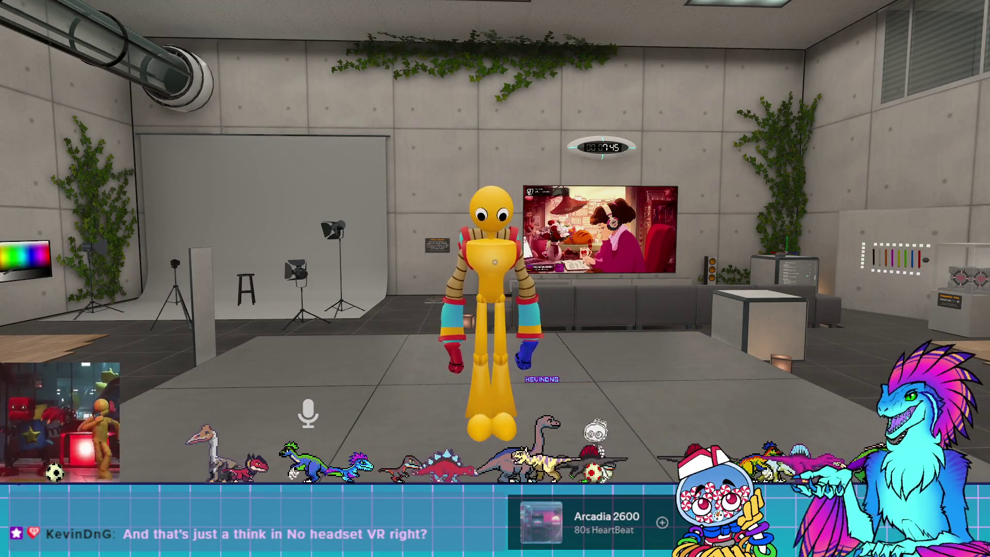
Step: Move closer to the avatar and check its toggles menu again
key(w)
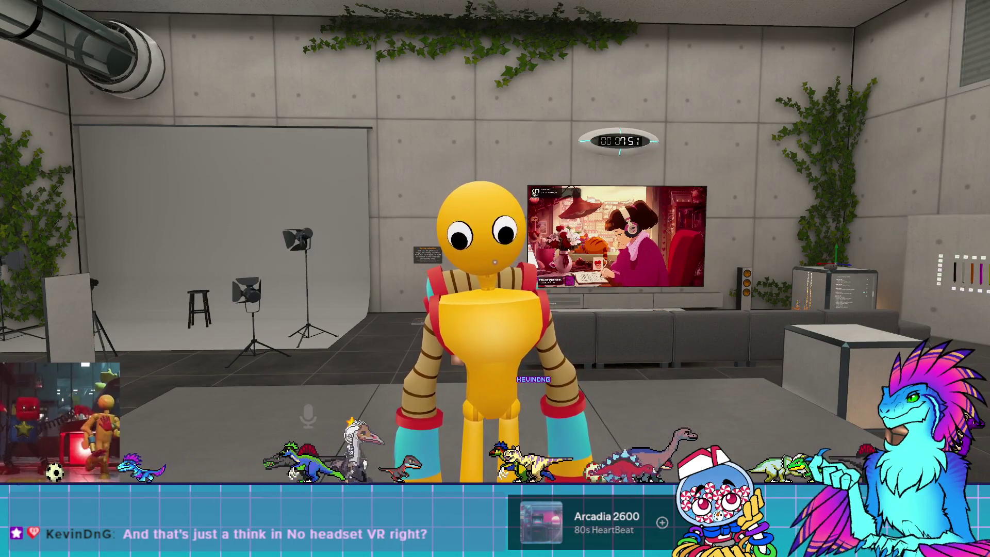
key(t)
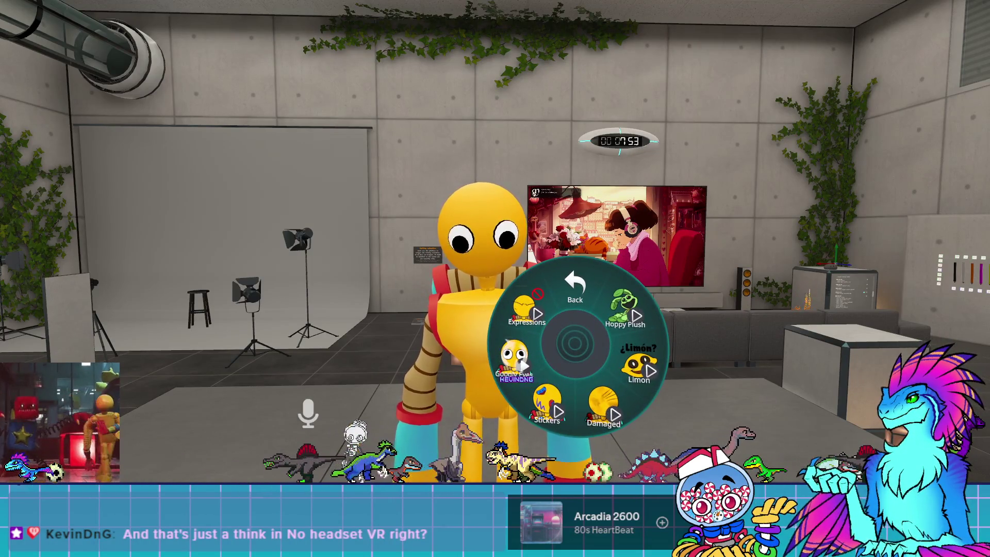
key(t)
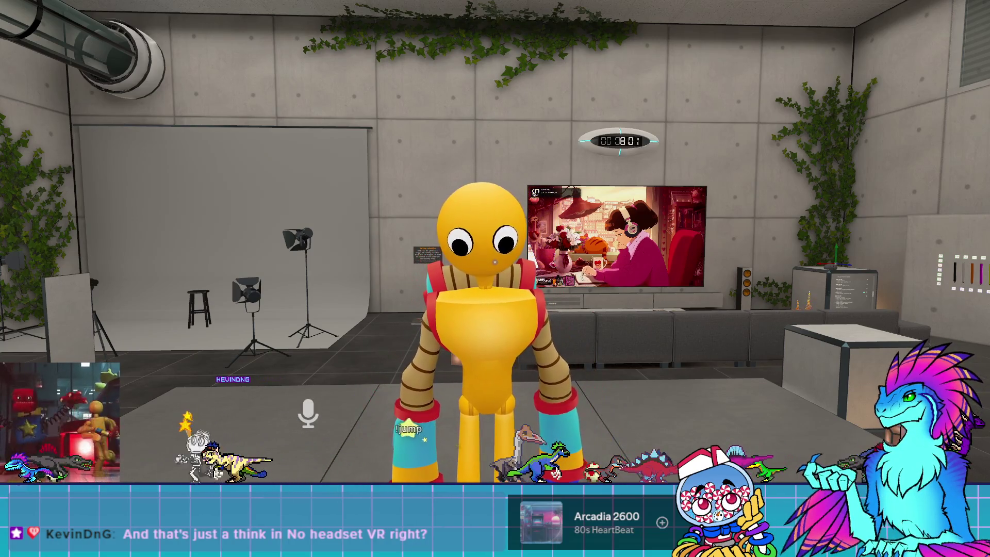
key(t)
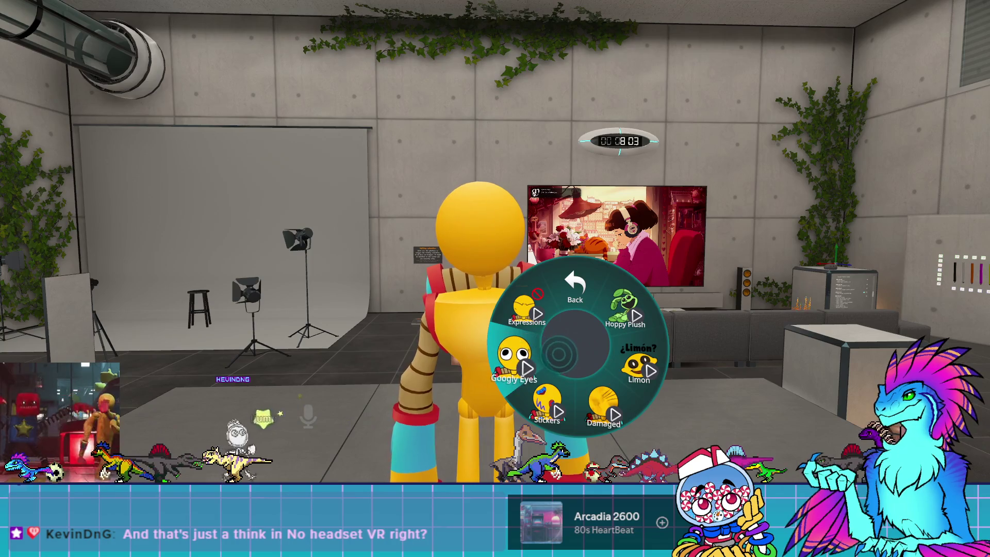
key(t)
scroll(495, 278, up, 3)
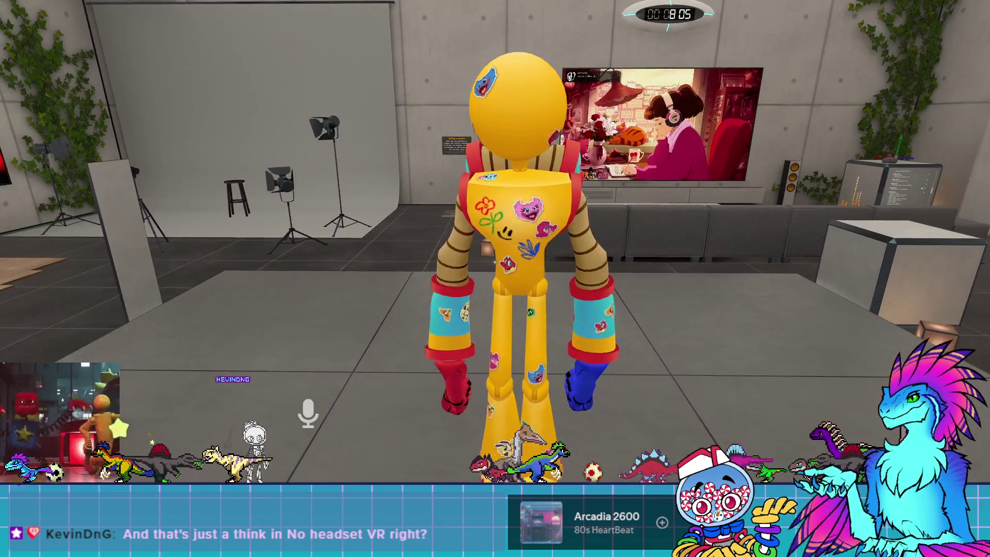
scroll(495, 279, up, 3)
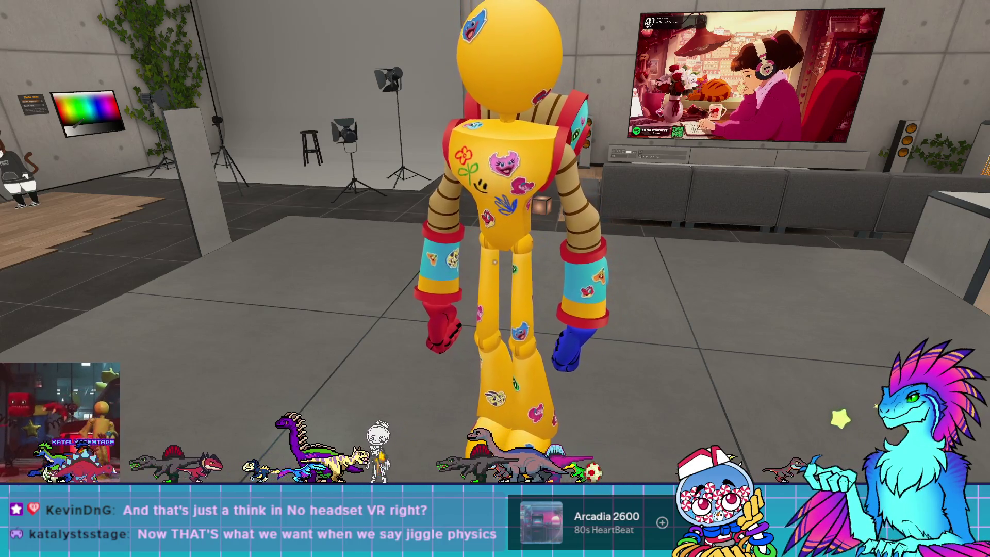
Step: Open the avatar's radial Action Menu with R, then close it again
key(r)
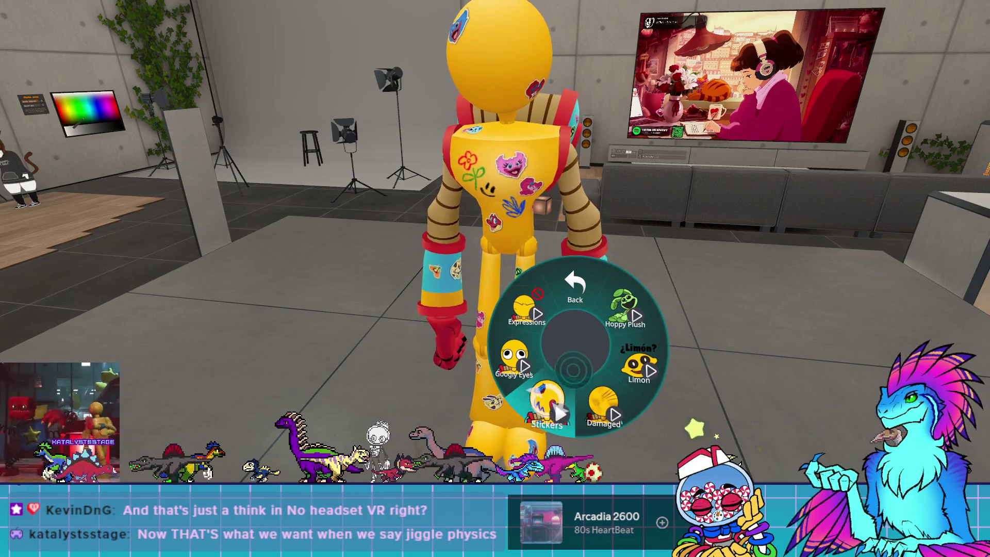
key(r)
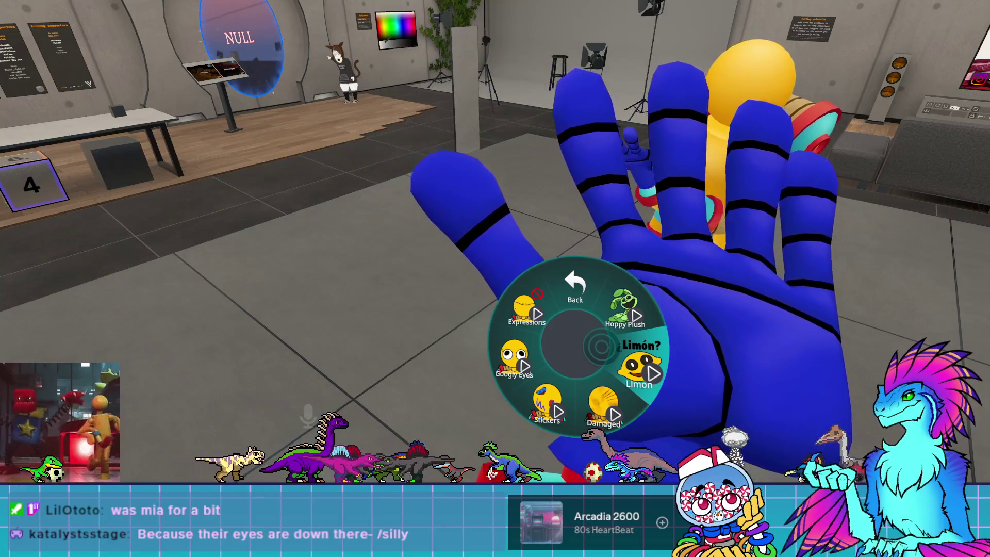
Step: Hold the Limon and Hoppy plush props, toggle the Hoppy plush off, and return to top-level actions
click(601, 346)
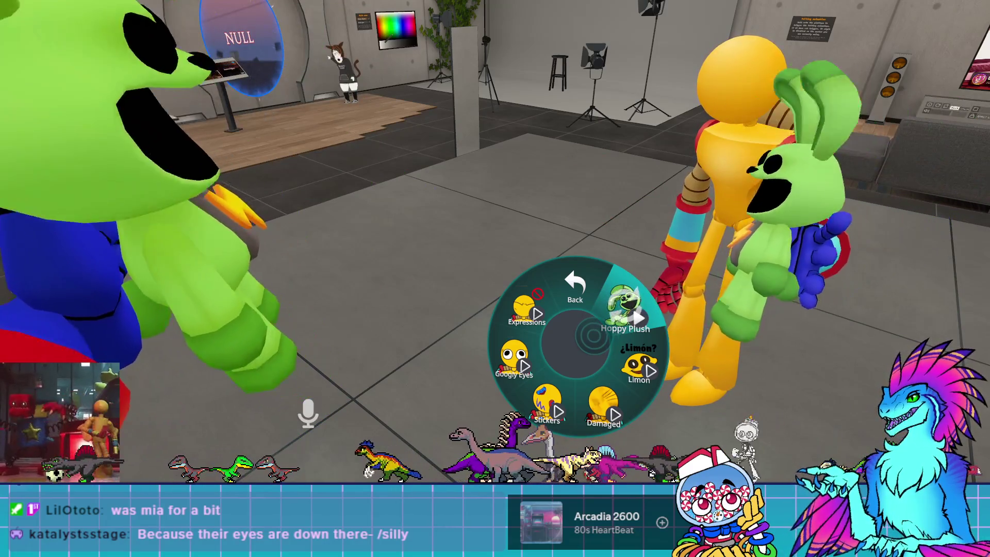
click(638, 366)
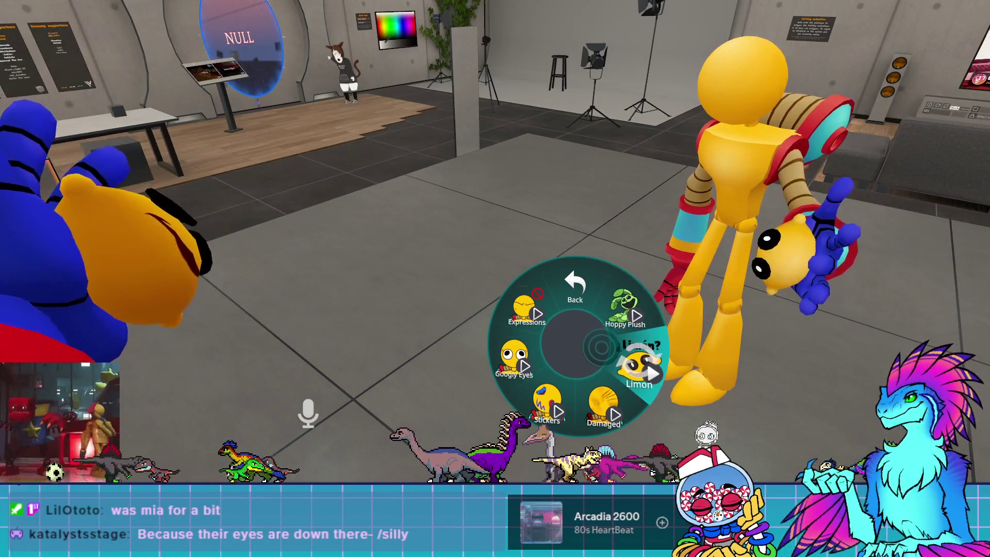
click(618, 314)
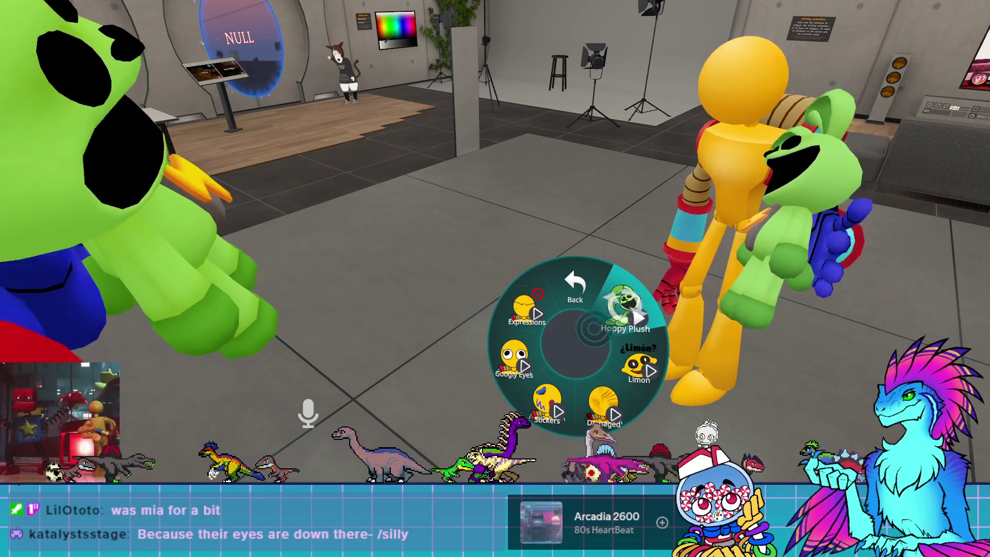
click(619, 314)
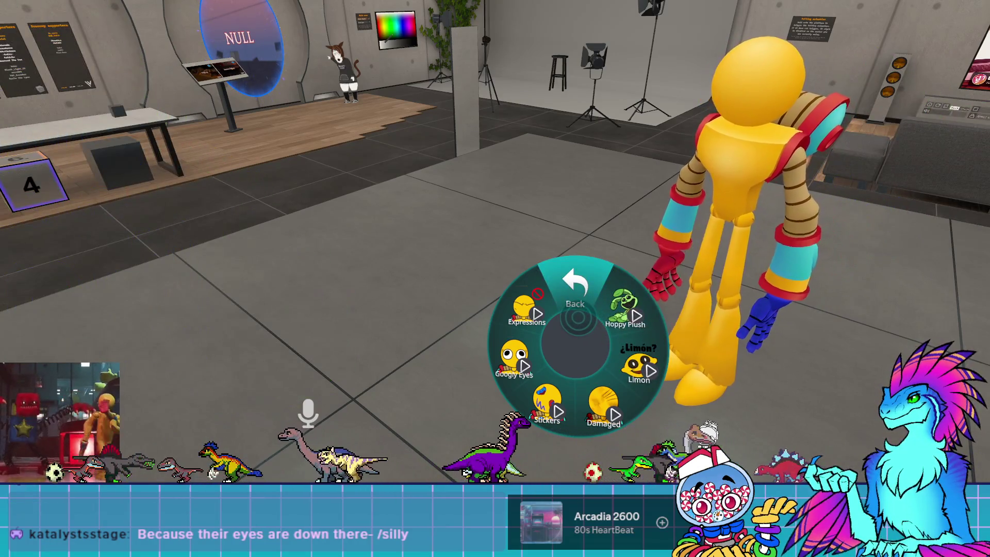
click(575, 286)
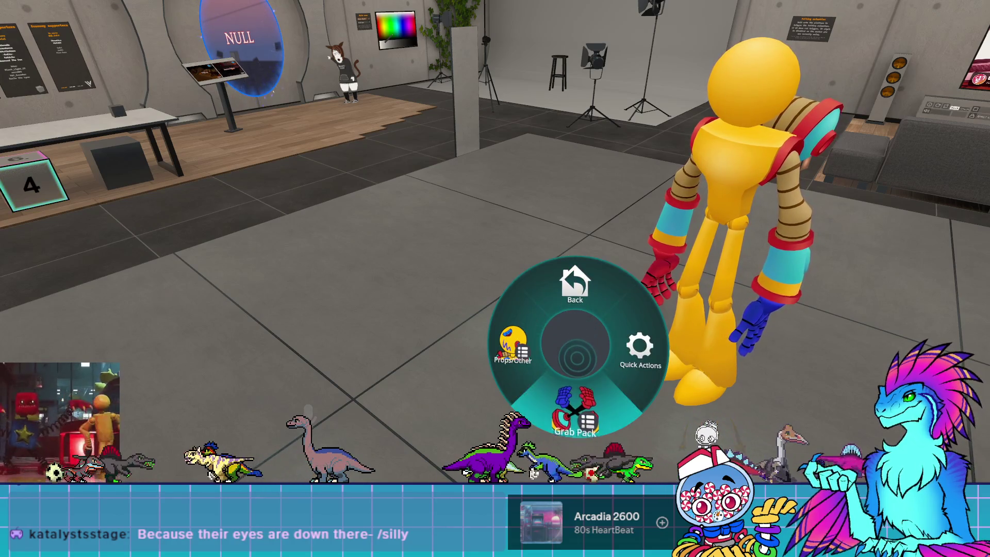
Step: Open the Grab Pack hand options, back out, reopen them, then close them
click(575, 413)
click(575, 286)
click(575, 412)
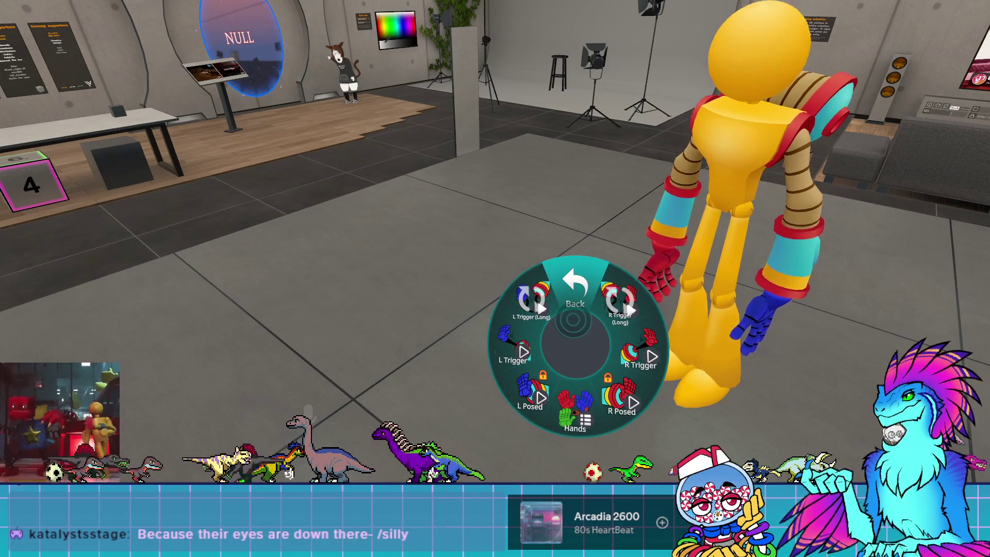
key(t)
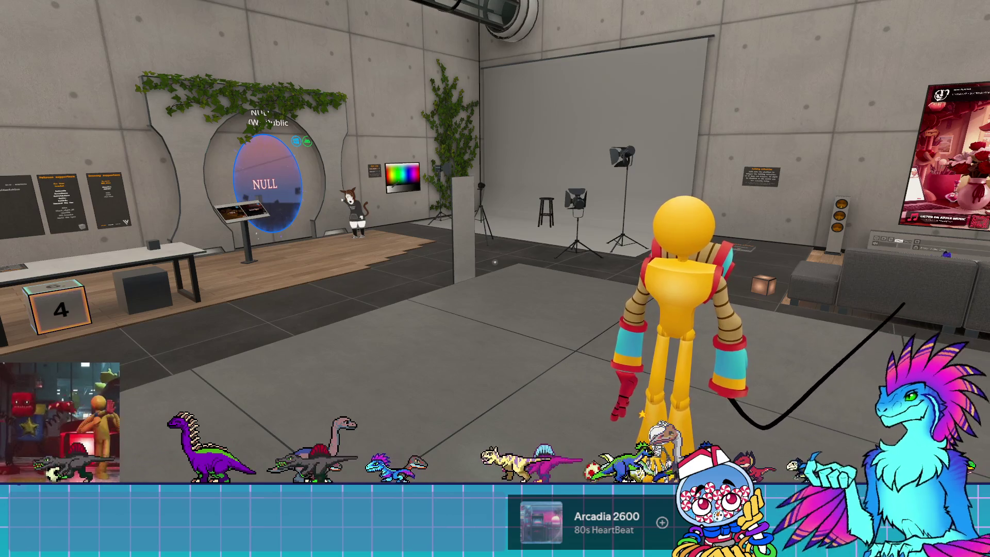
Step: Reopen and close the Grab Pack hand options repeatedly, lowering the avatar's right arm
key(r)
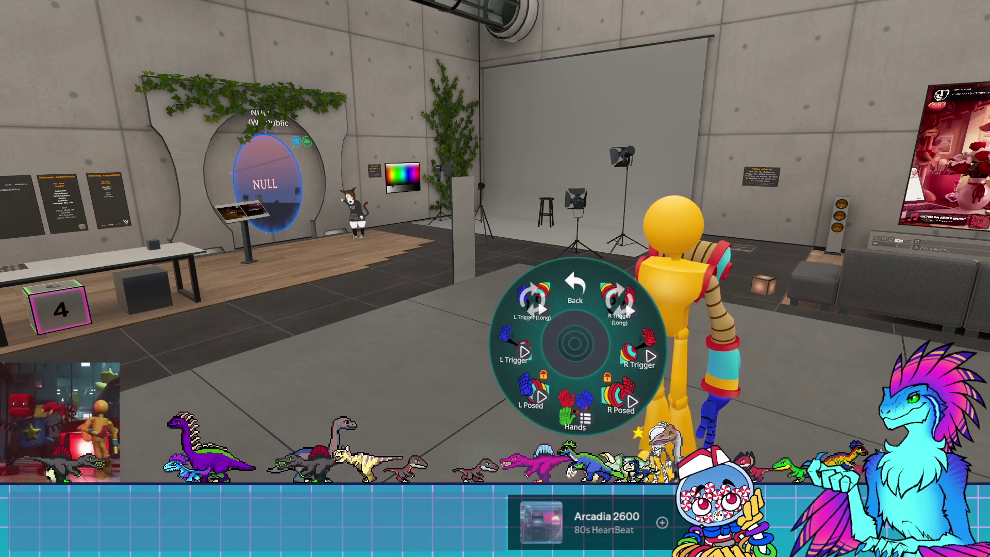
key(r)
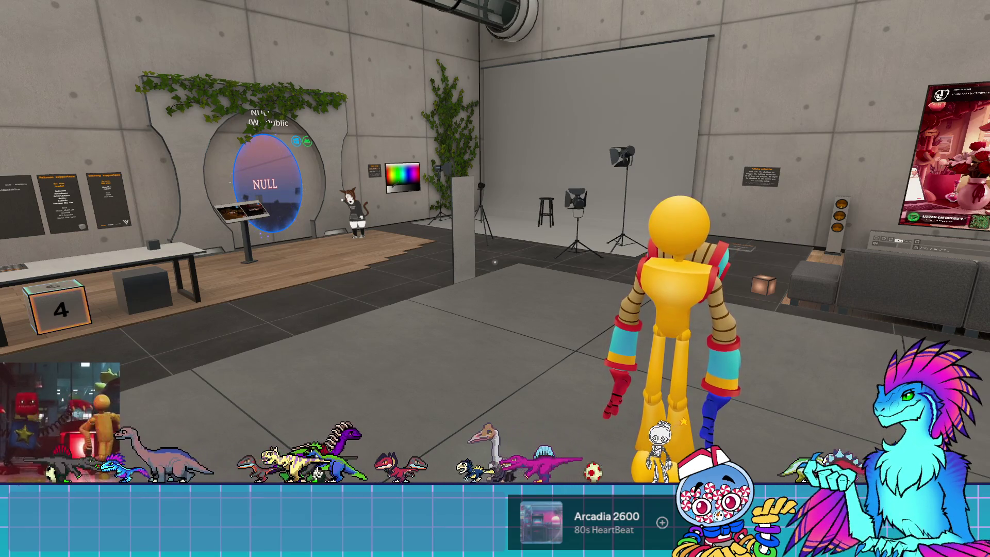
key(r)
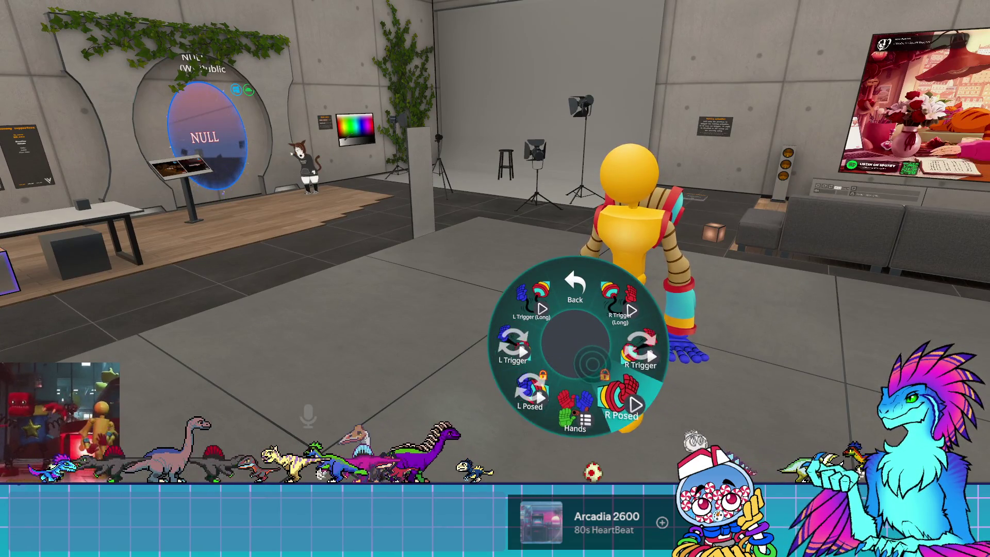
key(r)
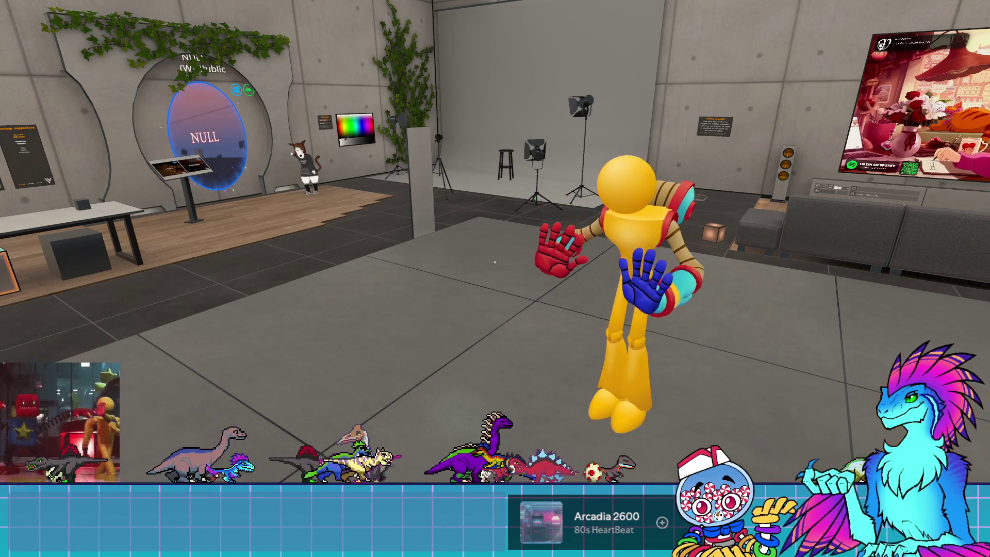
key(r)
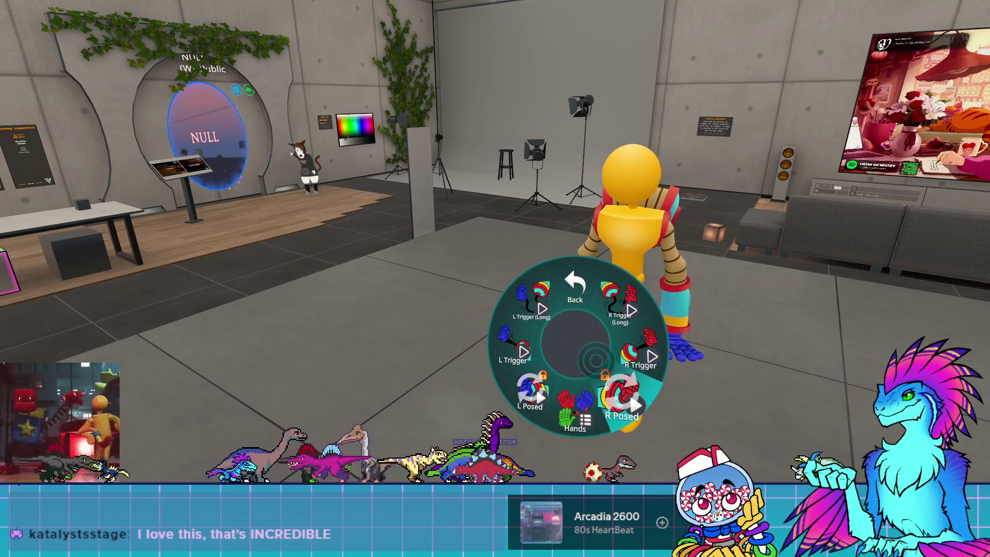
Step: View the list of Grab Pack hand types, close it, and bring up the Launch Pad
click(571, 365)
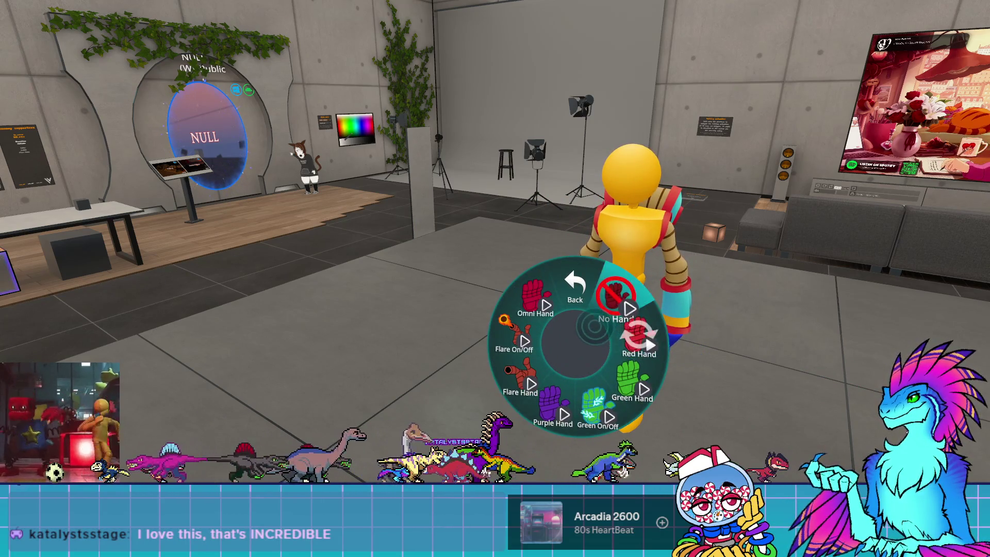
key(r)
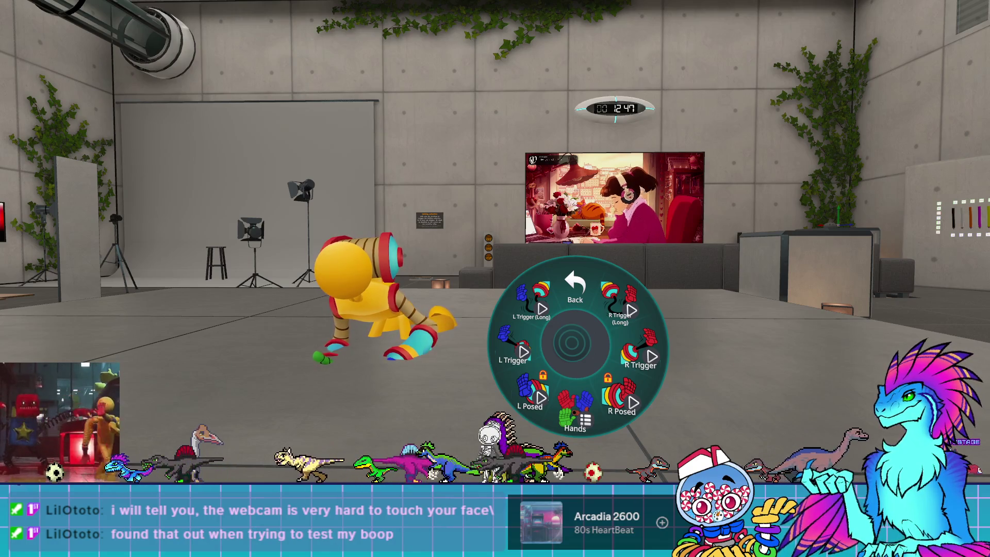
key(Escape)
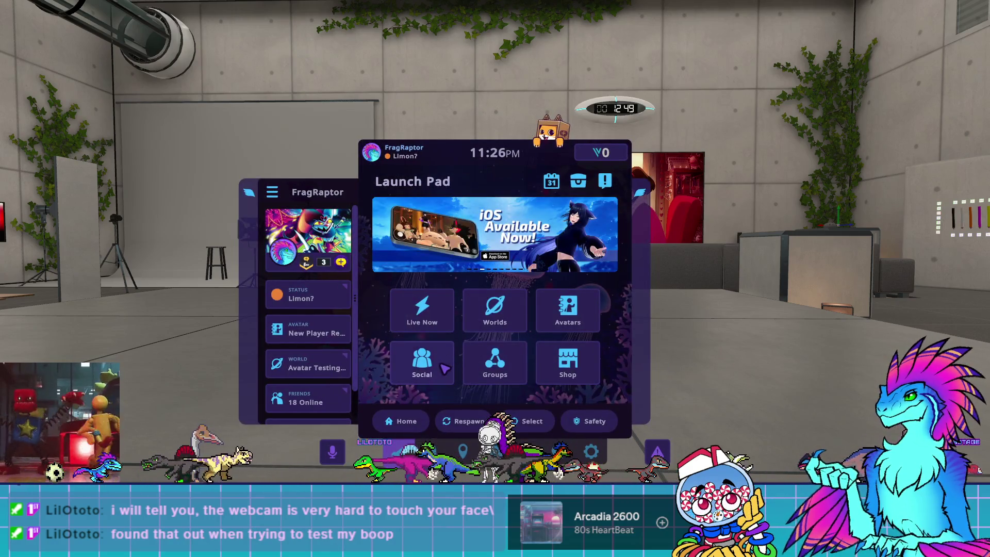
Step: Find a friend in the Friend Locations social view and open their profile
click(442, 366)
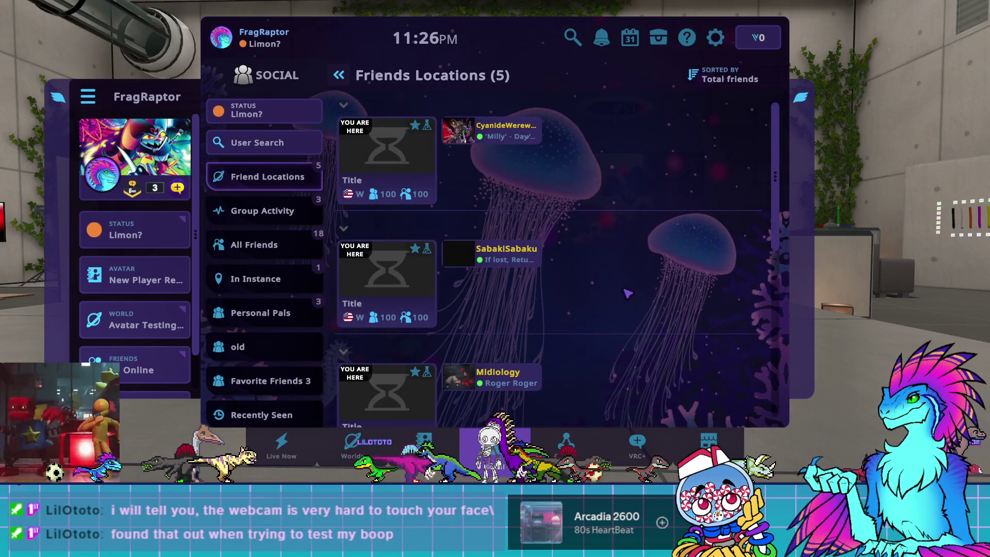
scroll(628, 293, down, 5)
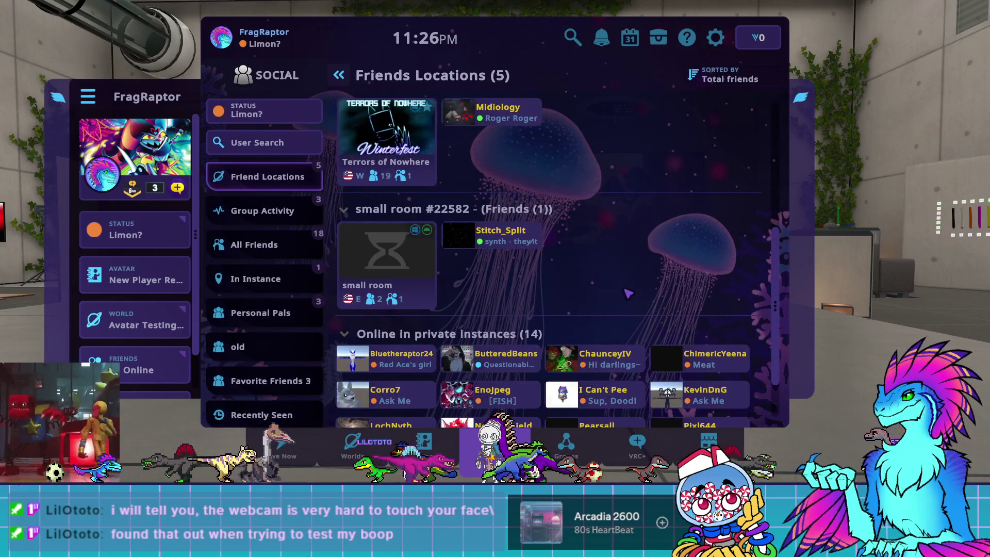
scroll(628, 293, down, 2)
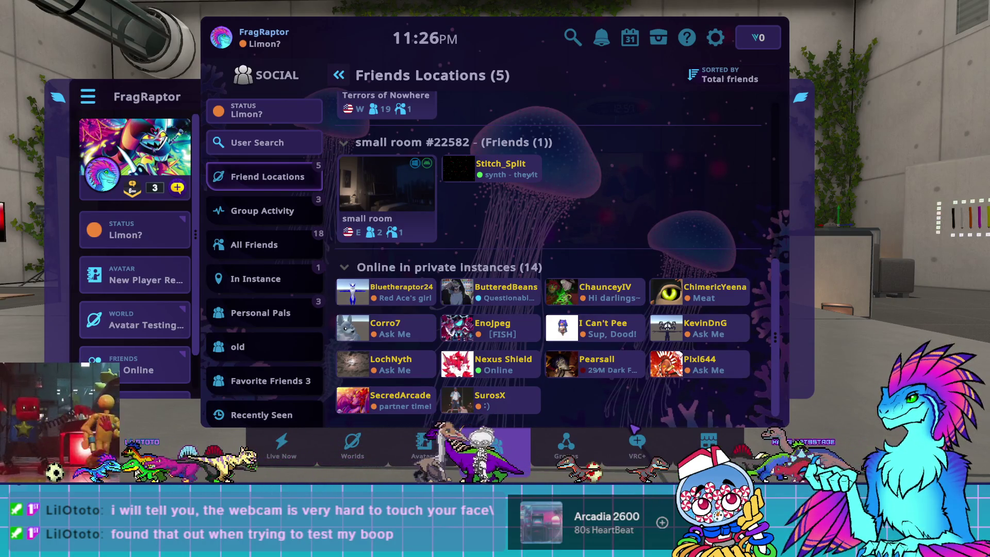
click(402, 370)
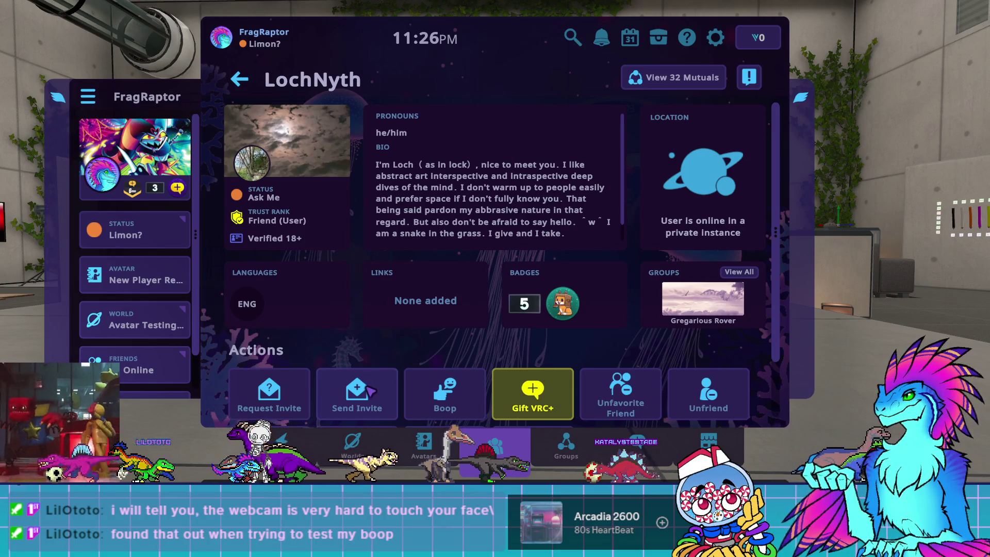
Step: Send that friend an invite with the message 'Can you come help me with something?'
click(370, 390)
click(472, 329)
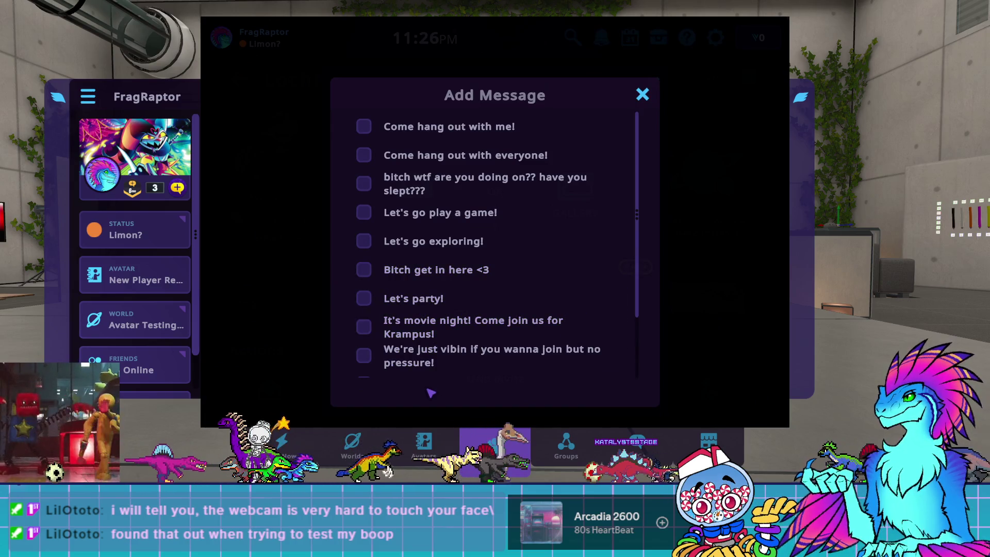
scroll(429, 376, down, 2)
click(431, 367)
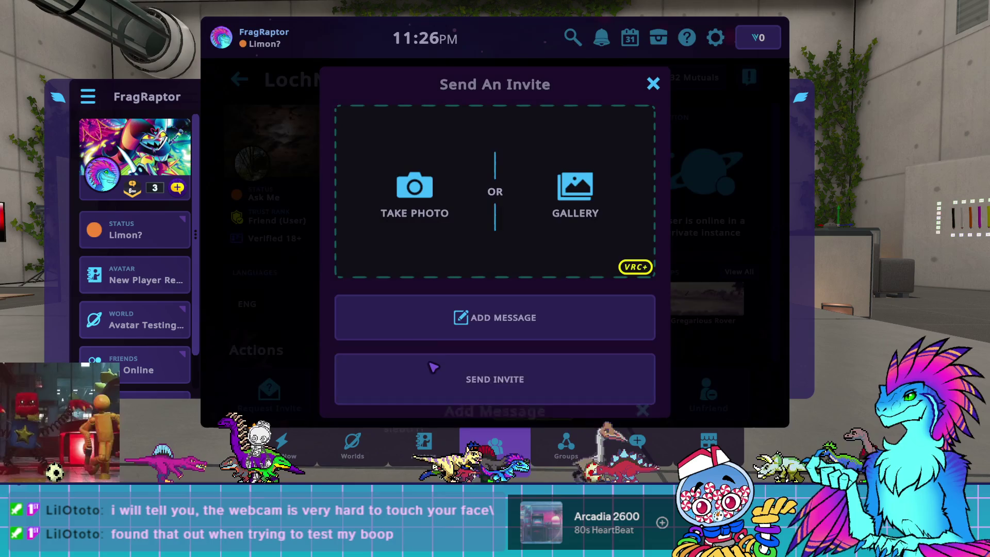
click(405, 375)
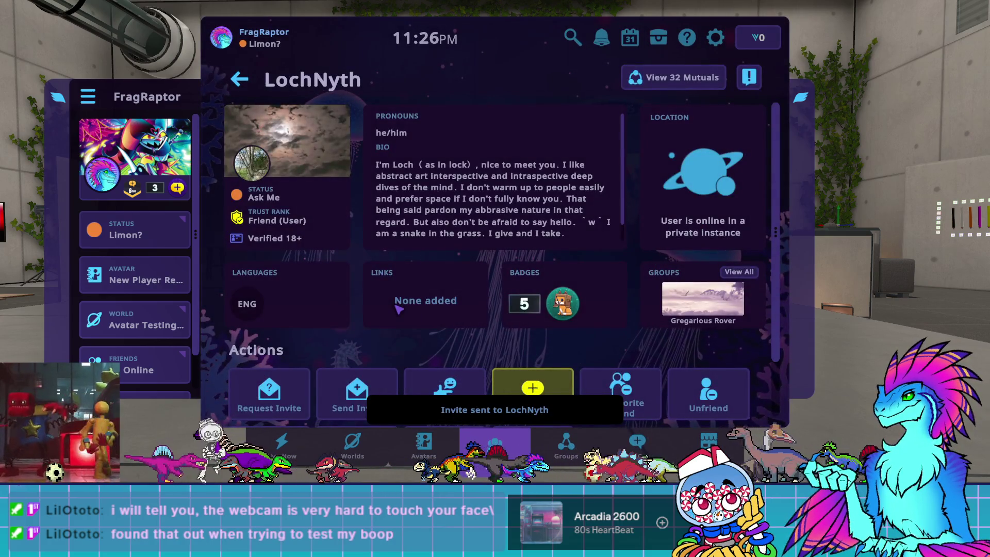
key(Escape)
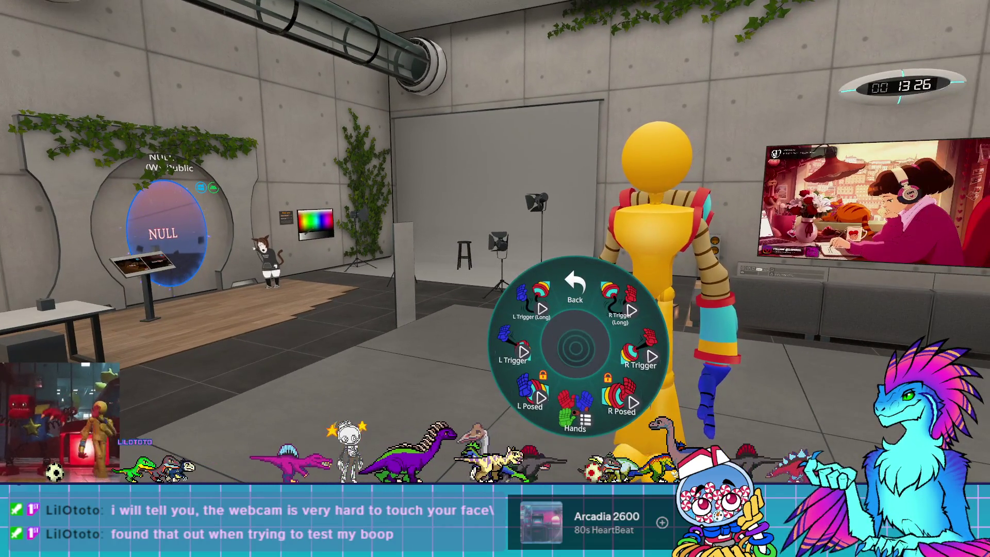
Step: Choose Purple Hand from the Grab Pack Hands list for the left hand
click(575, 412)
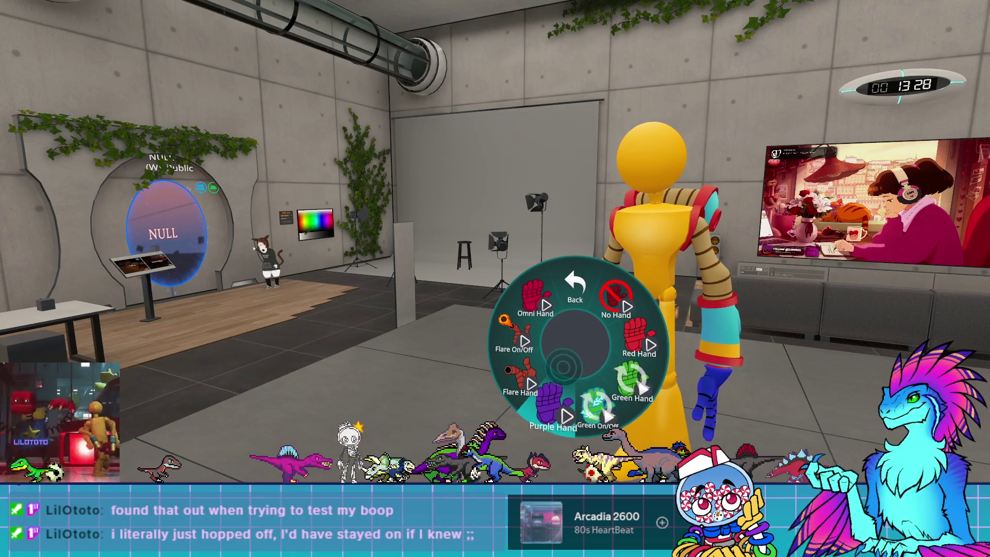
click(563, 367)
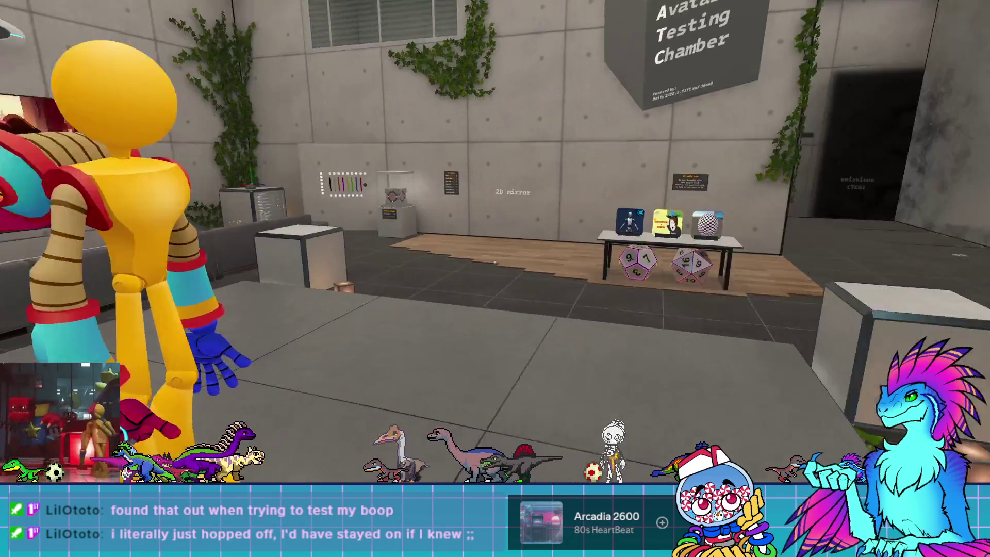
key(Escape)
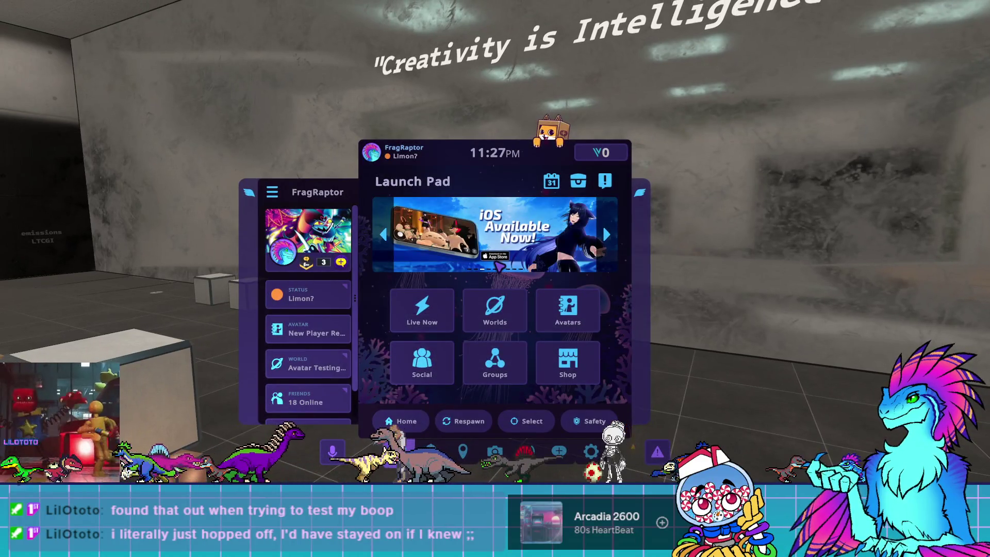
key(Escape)
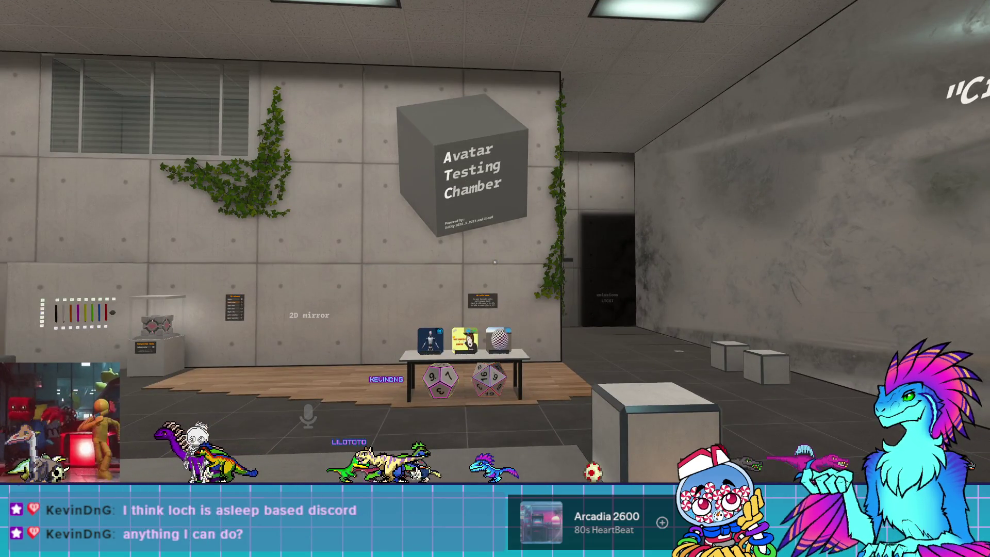
key(Escape)
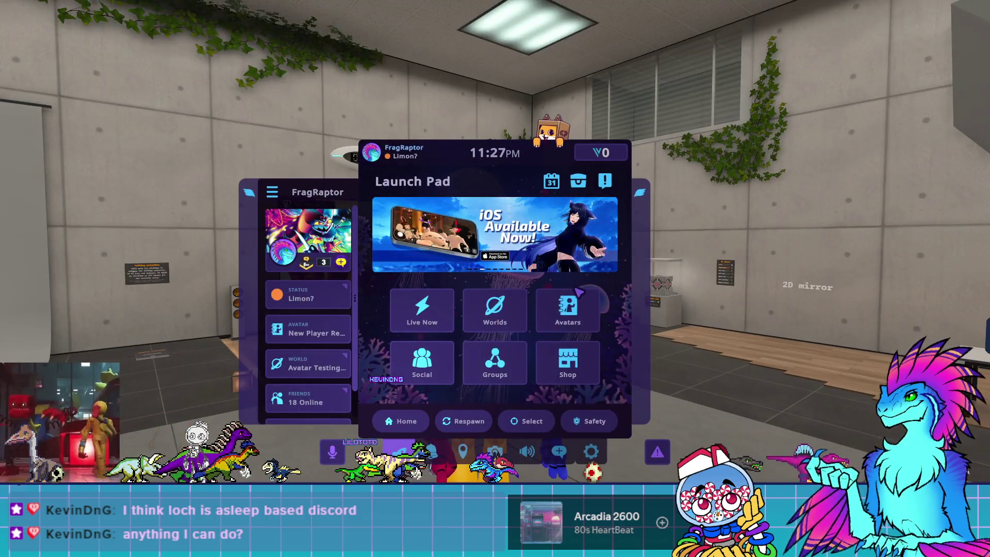
key(Escape)
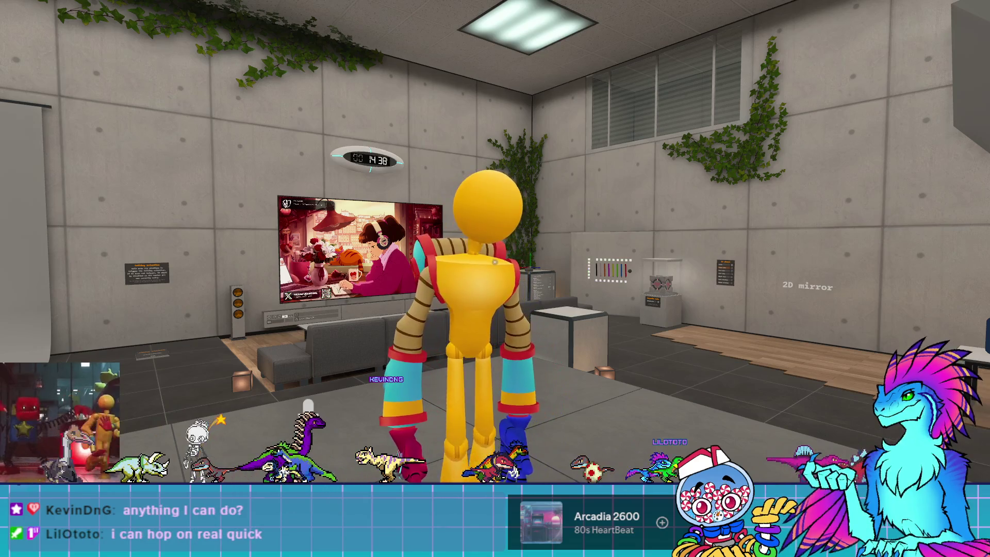
key(r)
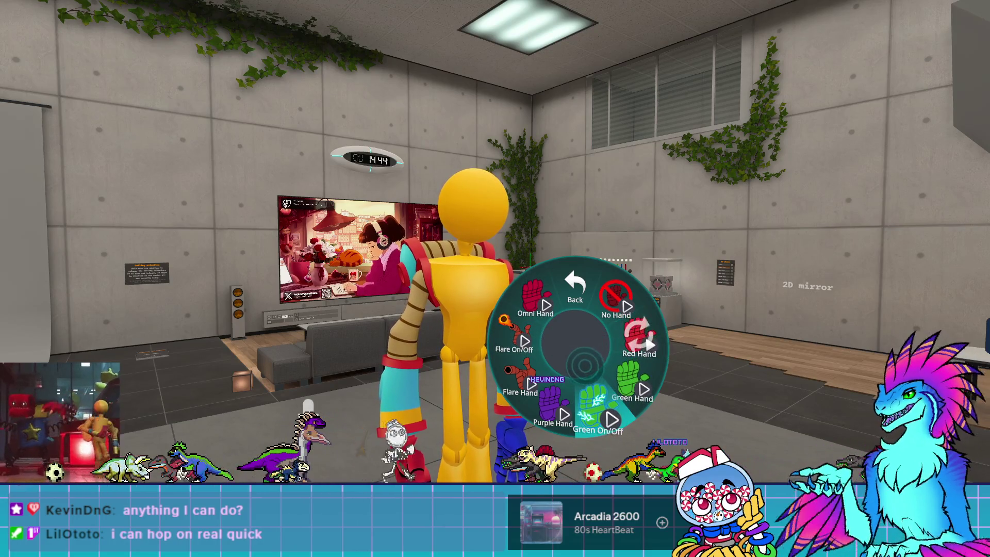
Step: Back out of the hand choices to close the action menu, then open the Launch Pad
click(574, 291)
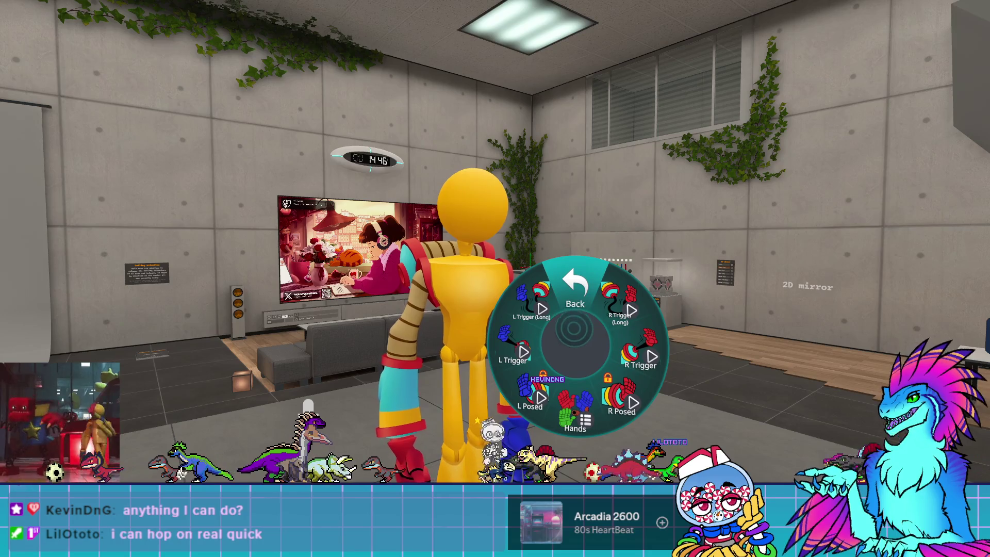
click(575, 291)
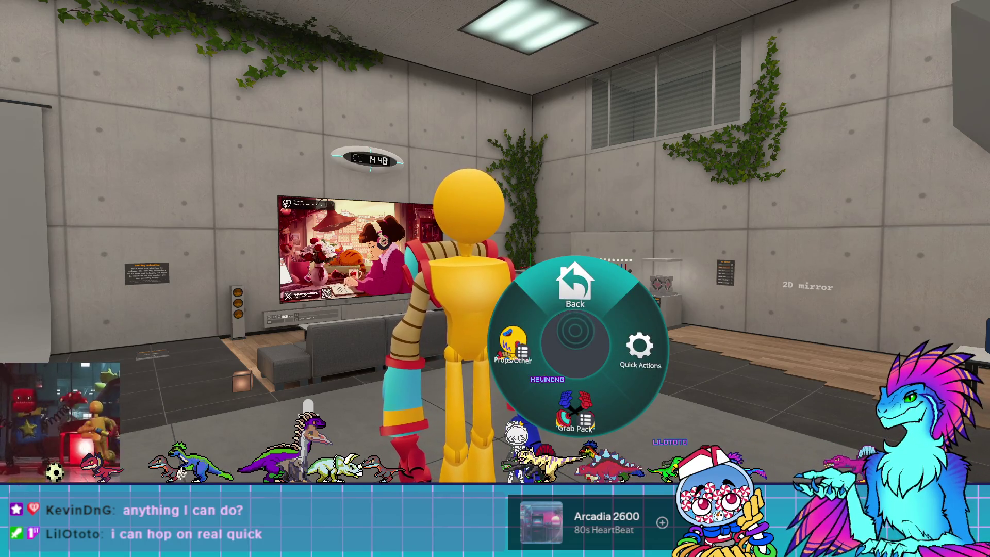
click(575, 291)
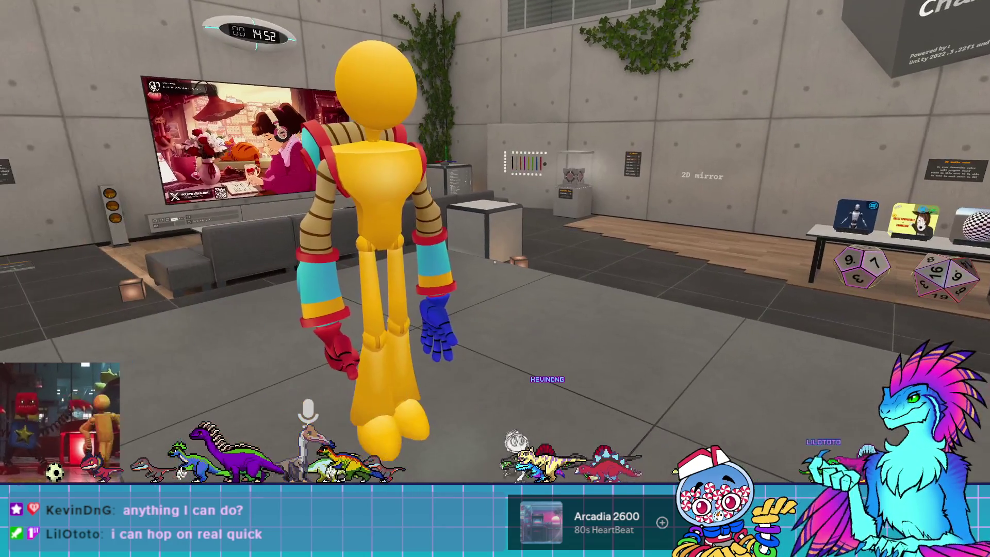
key(Escape)
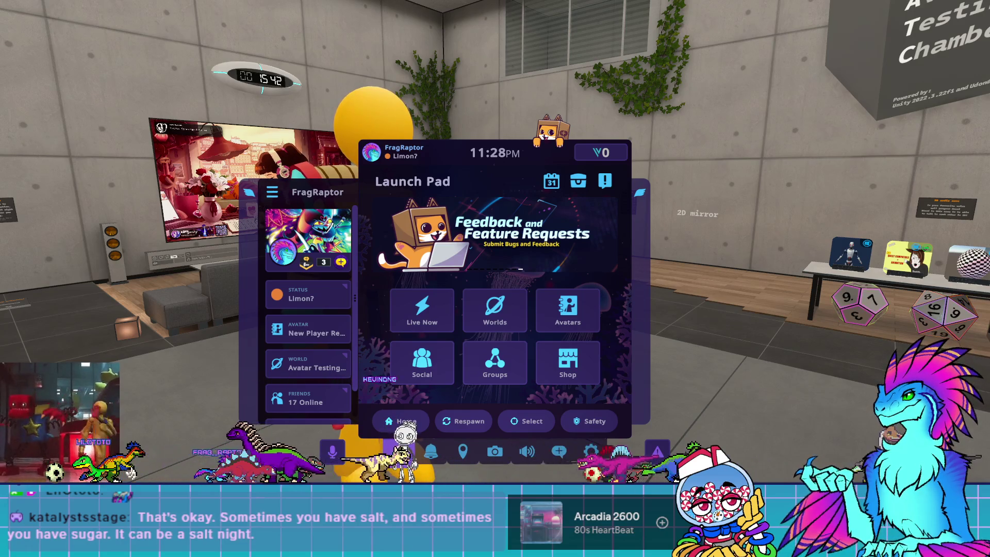
Step: Request exiting VRChat from the Settings power button, then dismiss the Exit VRChat prompt
click(593, 447)
click(567, 181)
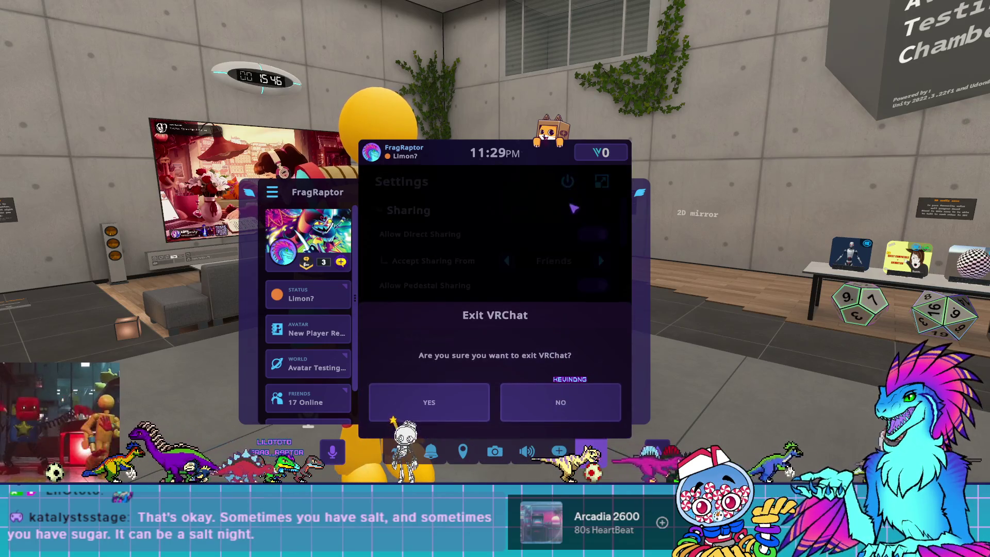
key(Escape)
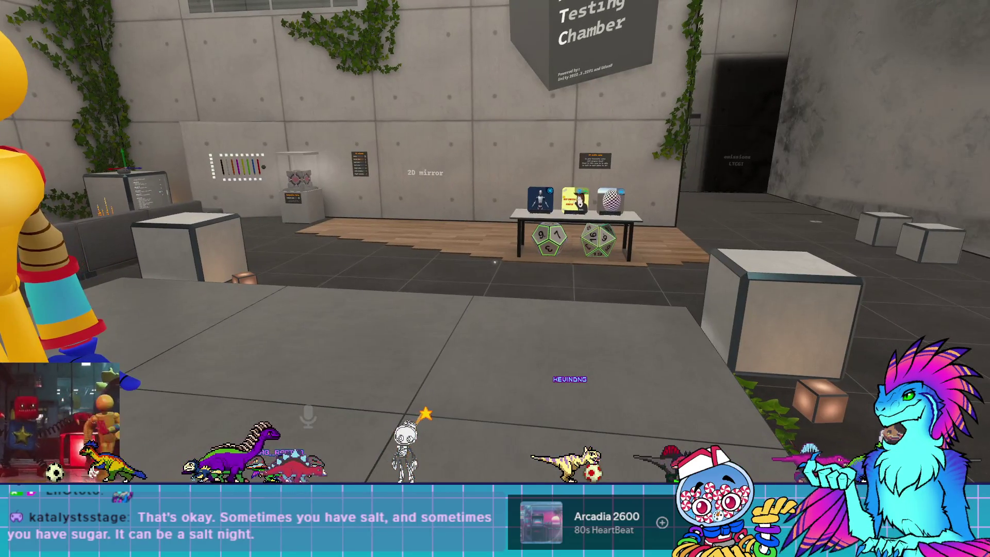